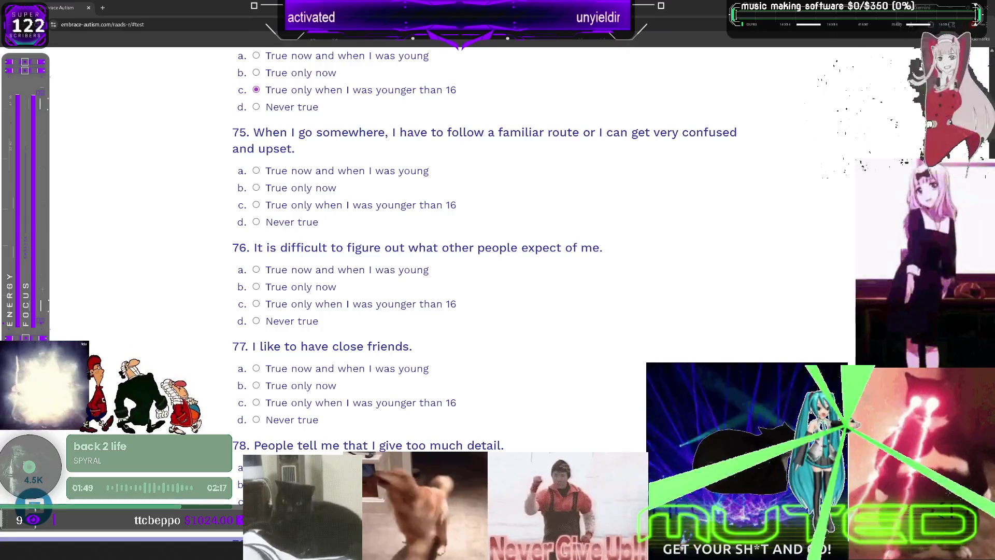
Step: Answer question 75 with 'Never true', then read over question 76's statement
left_click(302, 222)
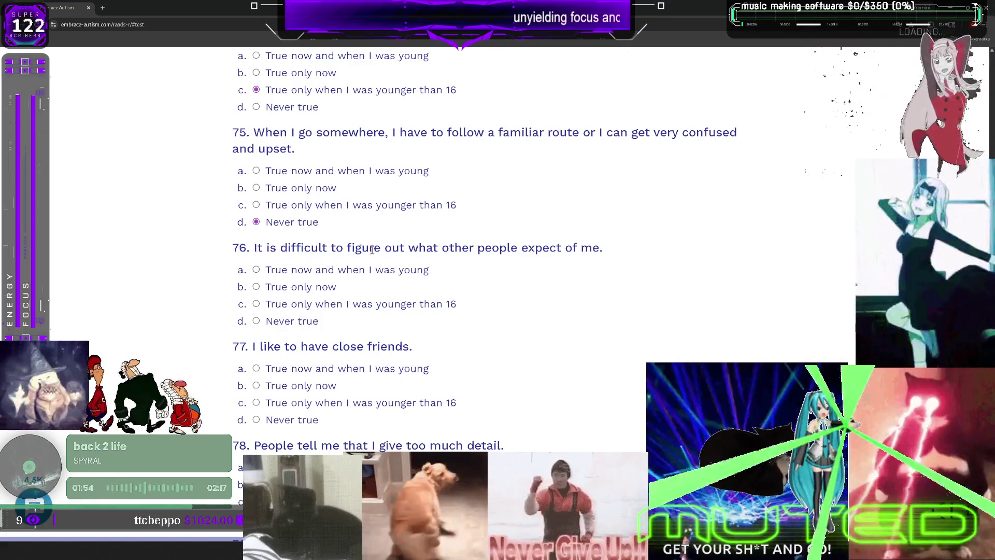
left_click_drag(247, 248, 613, 253)
left_click(553, 290)
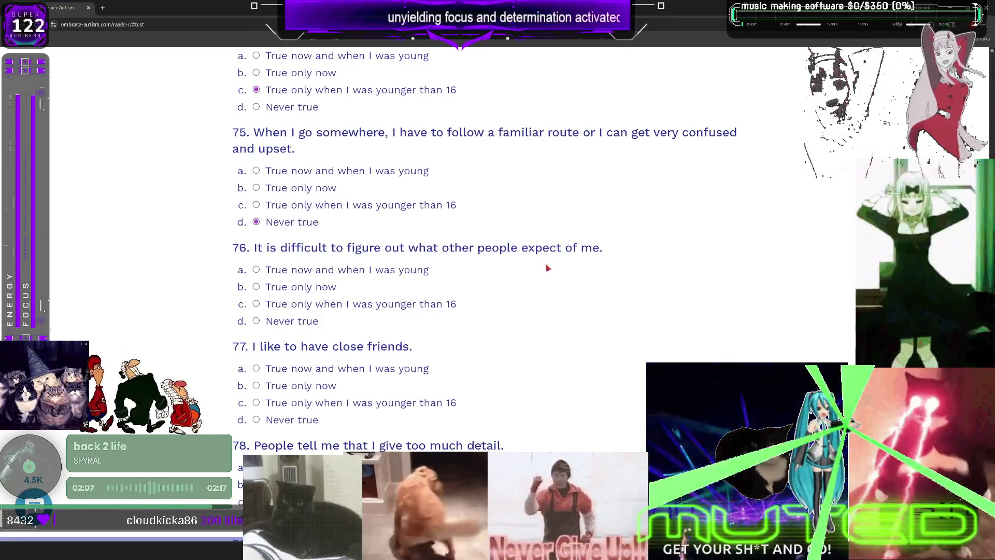
left_click_drag(254, 249, 603, 251)
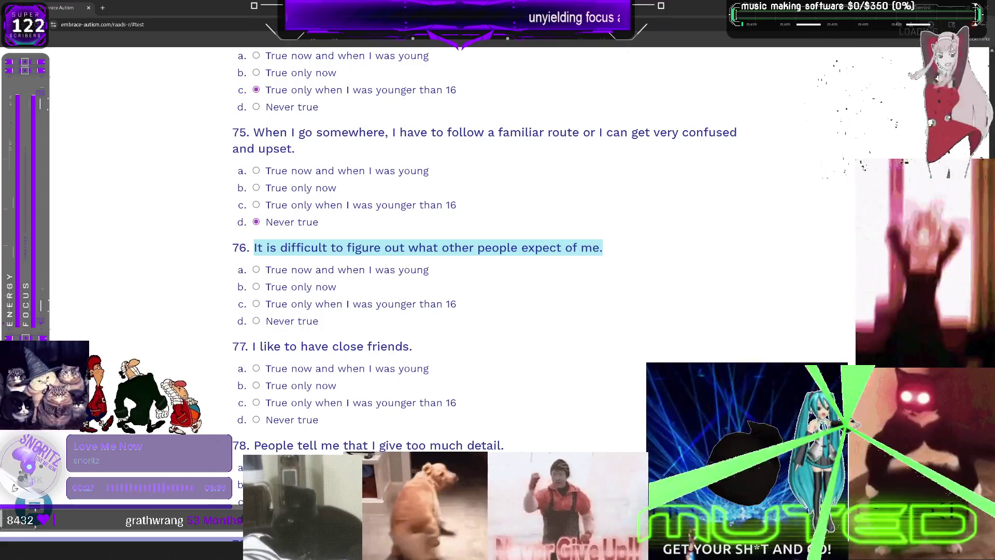
left_click(592, 239)
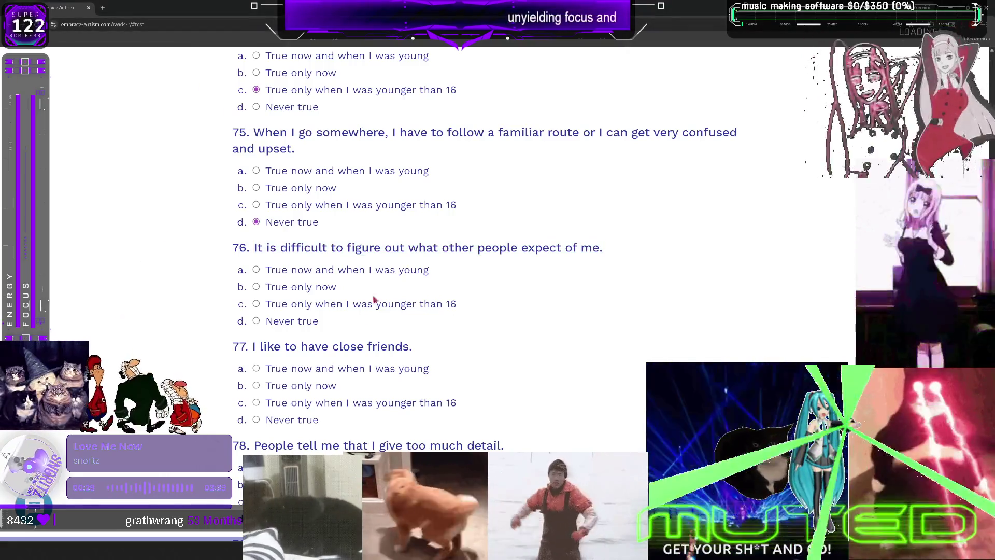
Step: Answer questions 76–78 with Never true, True now and when young, and Never true
left_click(299, 323)
scroll(196, 275, "down", 1)
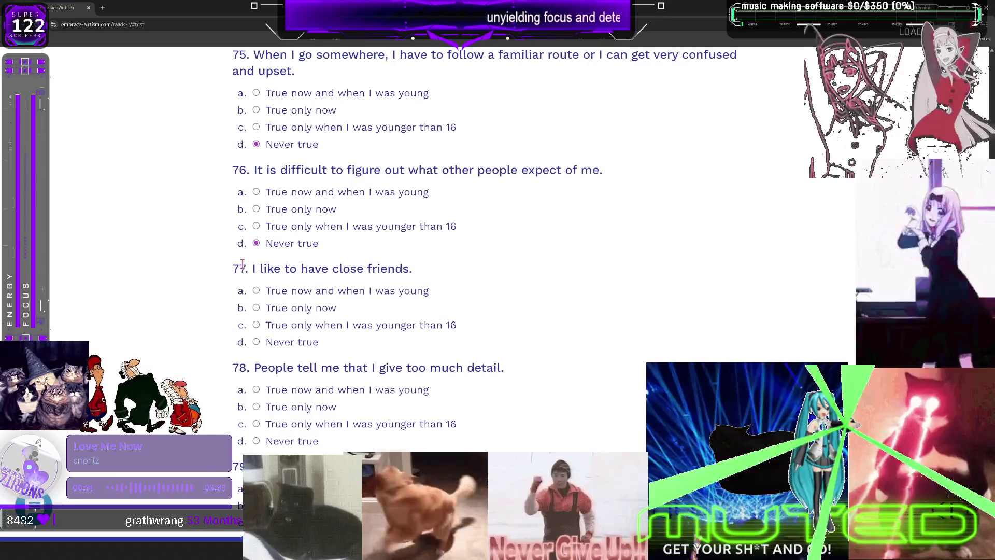
scroll(292, 265, "down", 1)
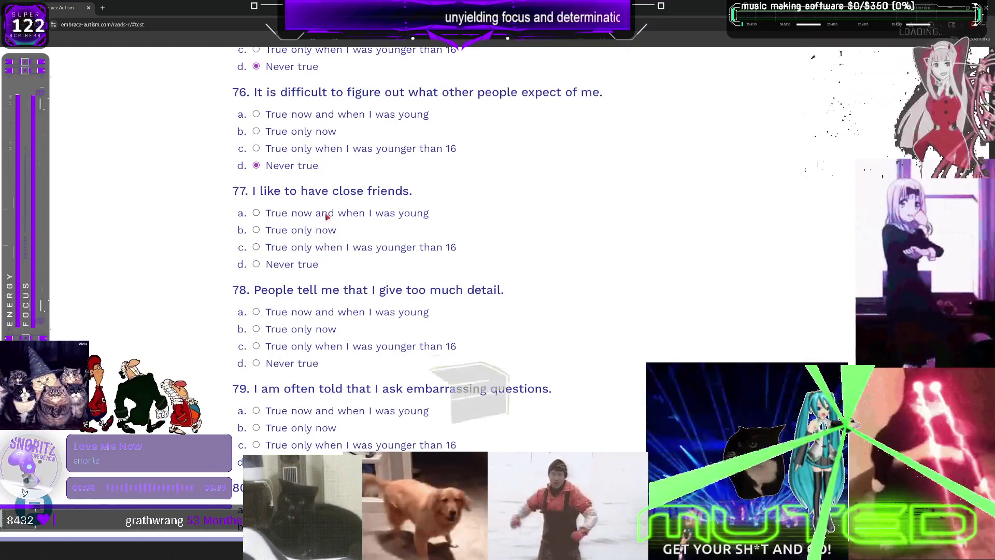
left_click(328, 213)
scroll(321, 215, "down", 1)
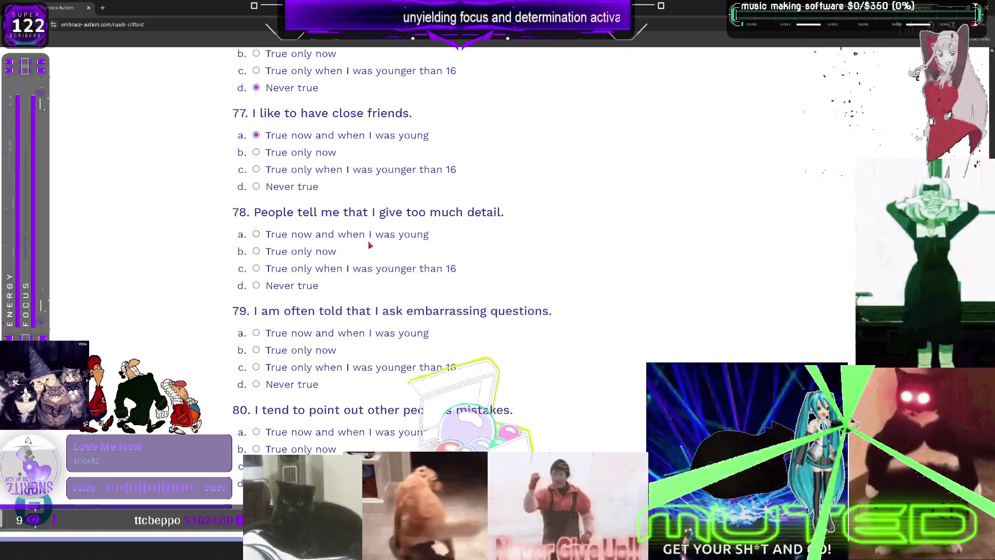
left_click(305, 288)
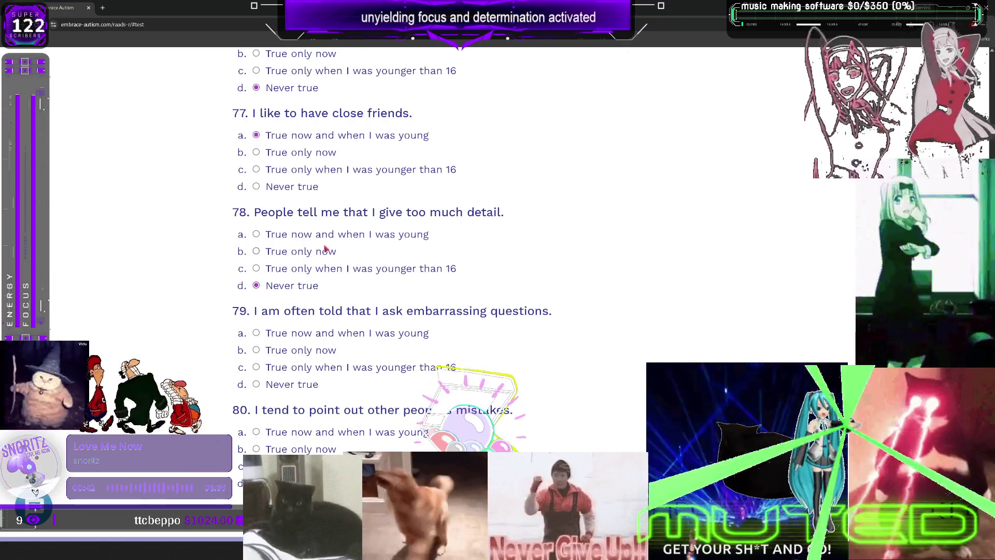
left_click(330, 235)
left_click(315, 269)
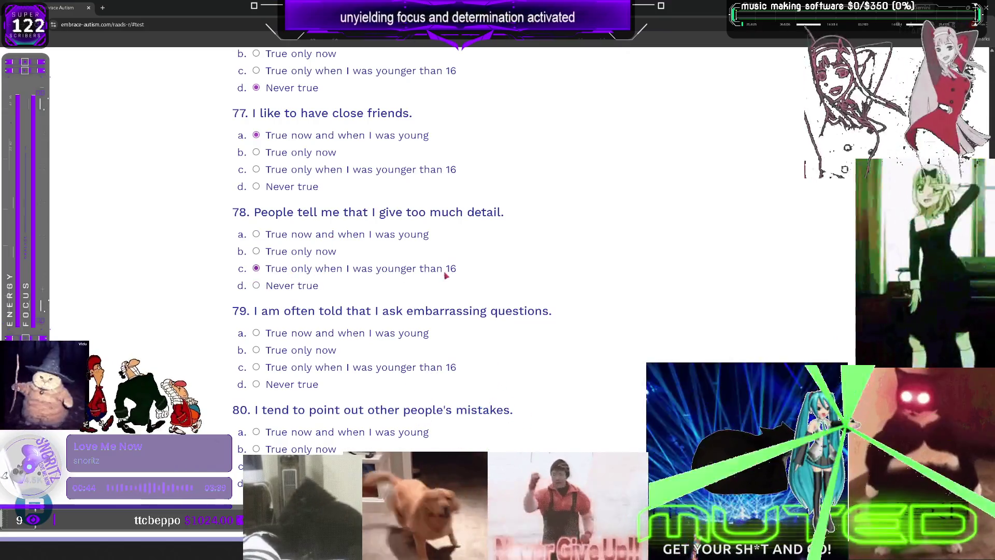
left_click(273, 288)
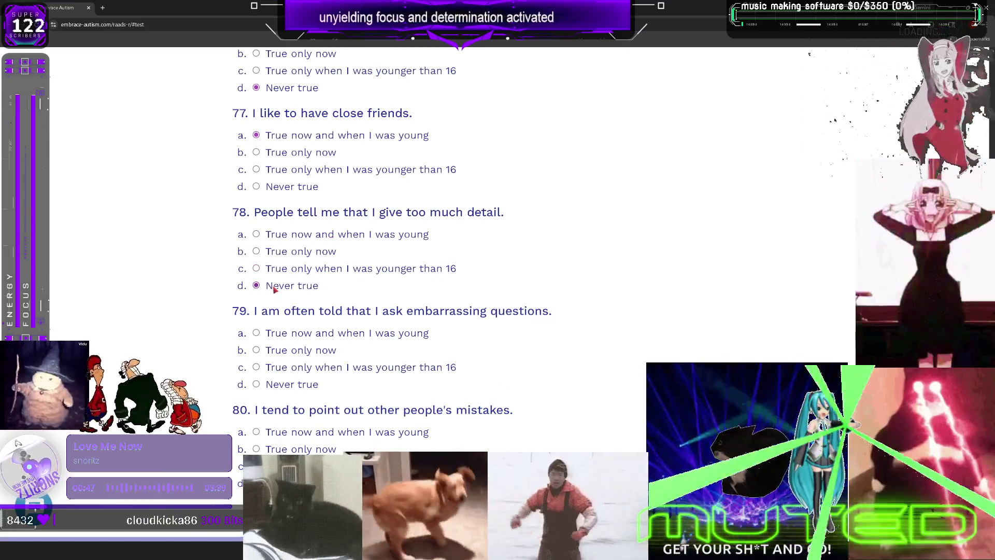
Step: Answer question 79 Never true and 80 younger than 16, then calculate the score
scroll(274, 286, "down", 2)
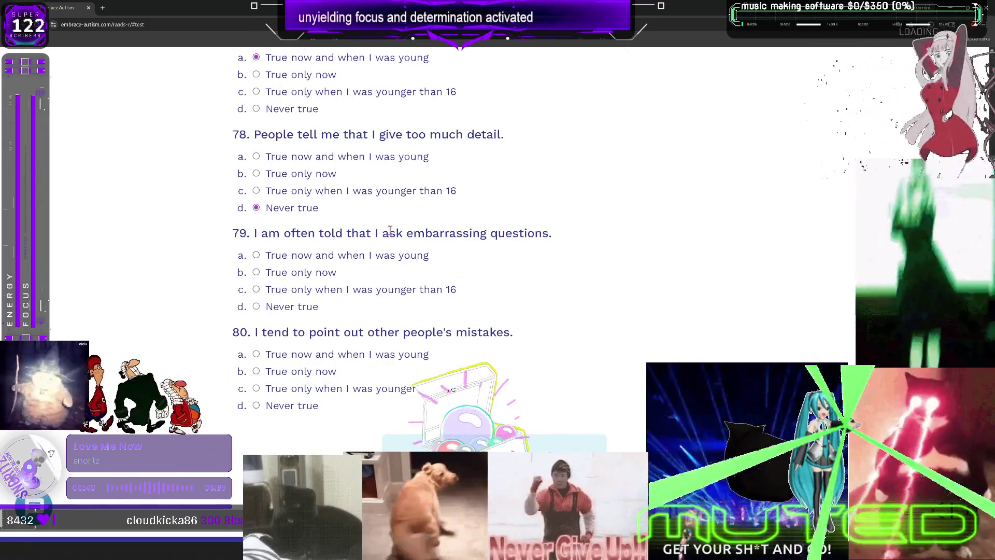
left_click(293, 308)
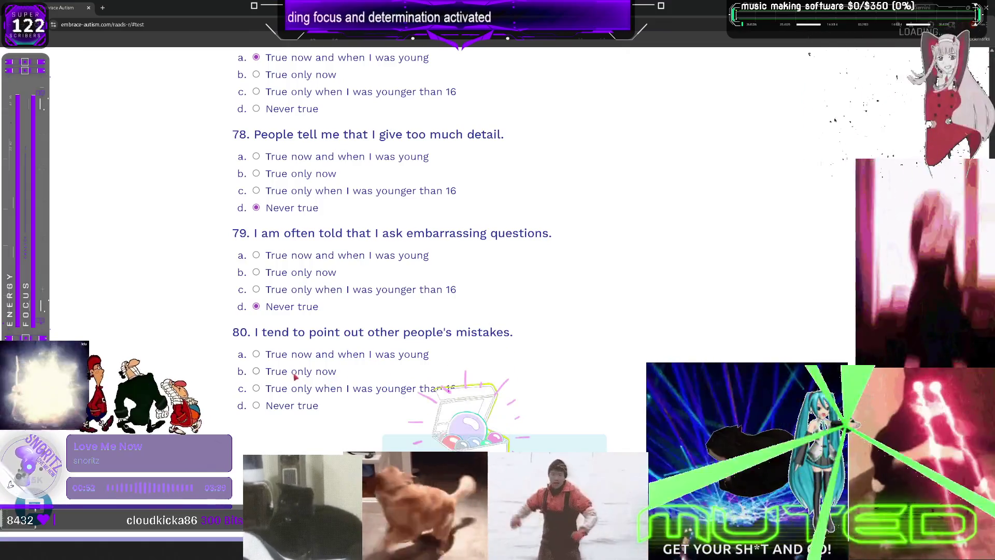
left_click(317, 389)
scroll(317, 389, "down", 2)
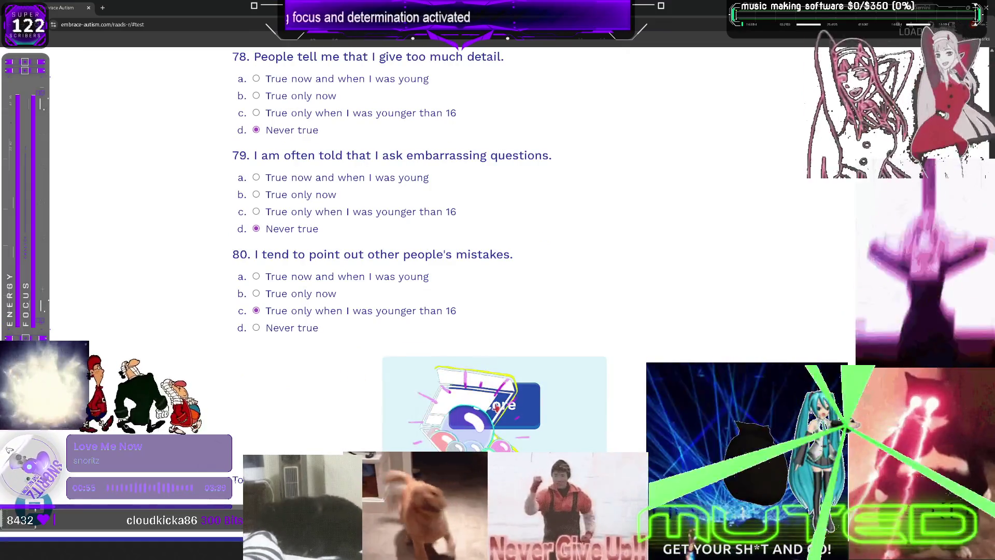
left_click(497, 408)
Step: Review the Total 66 score and highlight the 65 row in the score-meaning table
scroll(561, 289, "down", 3)
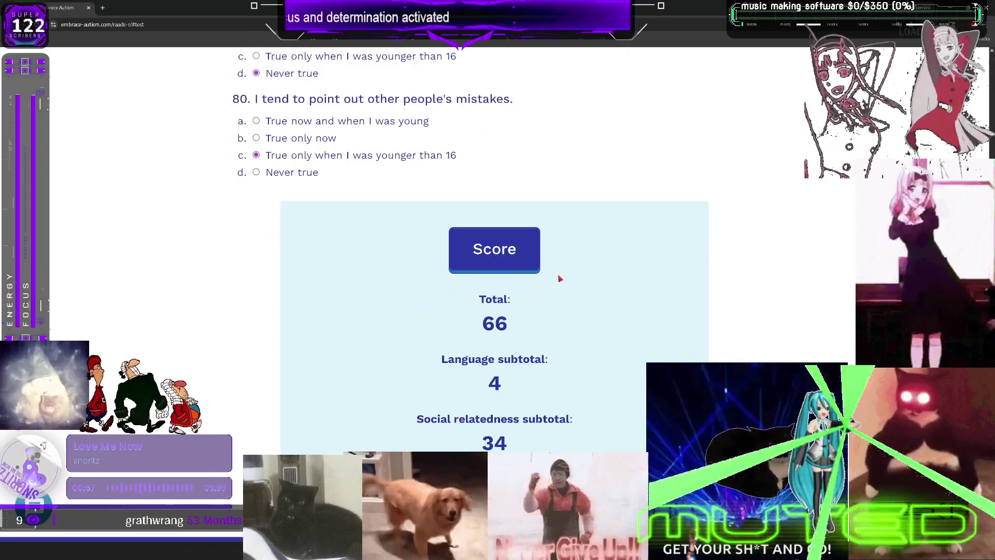
scroll(559, 280, "down", 5)
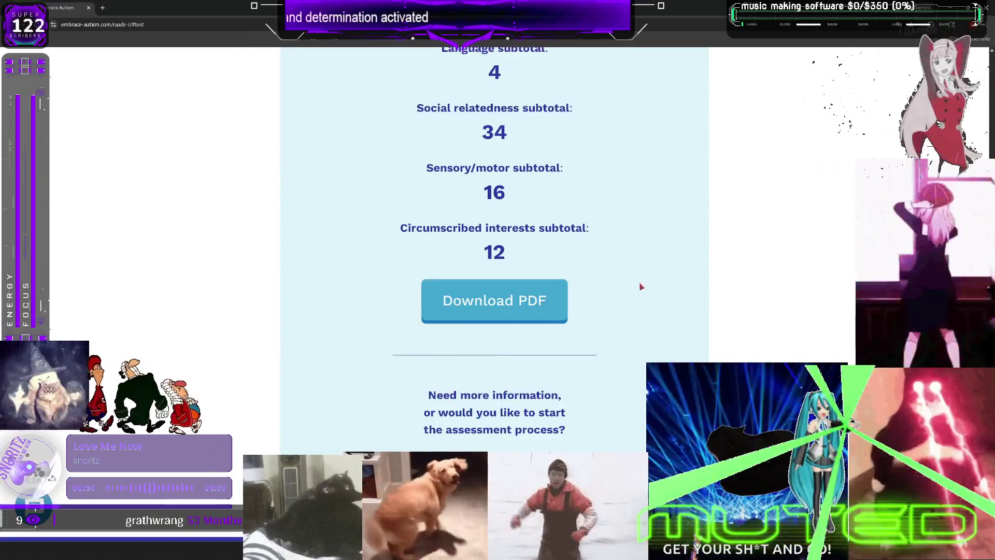
scroll(590, 264, "down", 10)
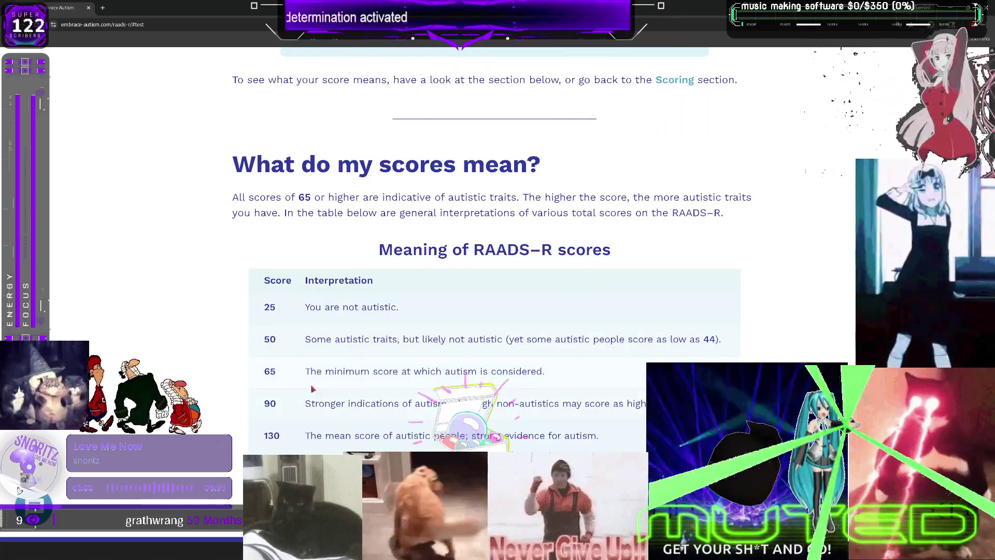
mouse_move(560, 374)
left_mouse_down()
mouse_move(291, 373)
mouse_move(278, 364)
left_mouse_up()
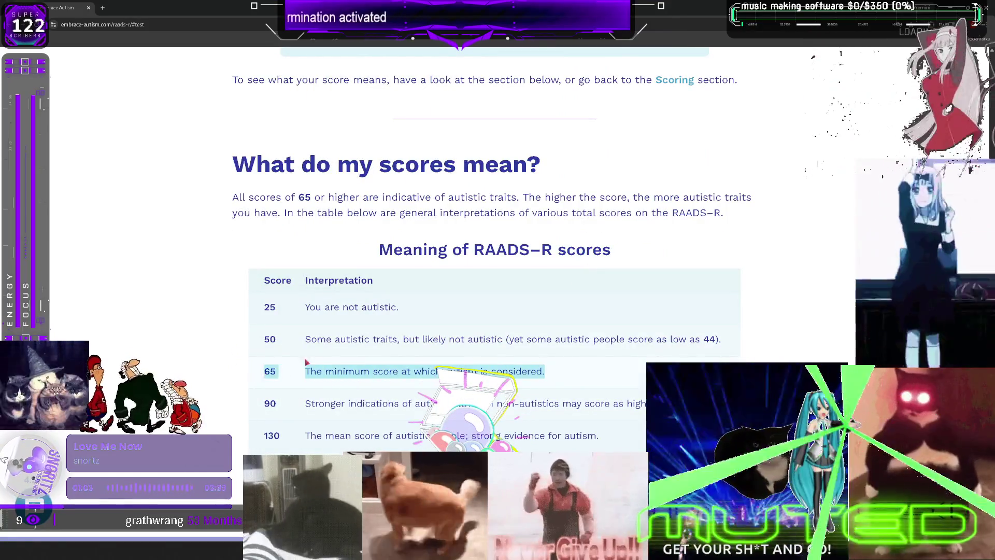
scroll(506, 278, "up", 16)
scroll(505, 278, "down", 1)
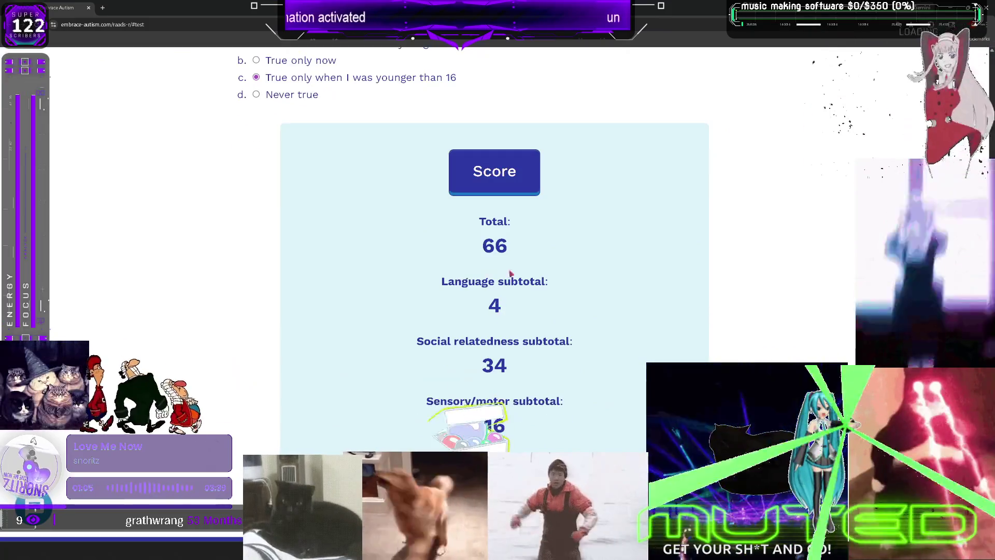
scroll(660, 320, "down", 15)
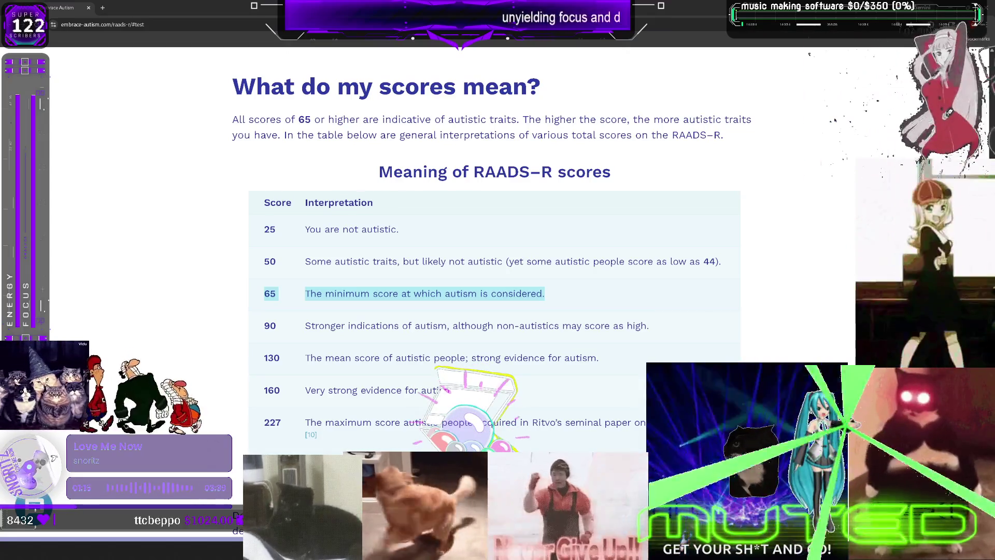
scroll(423, 279, "up", 10)
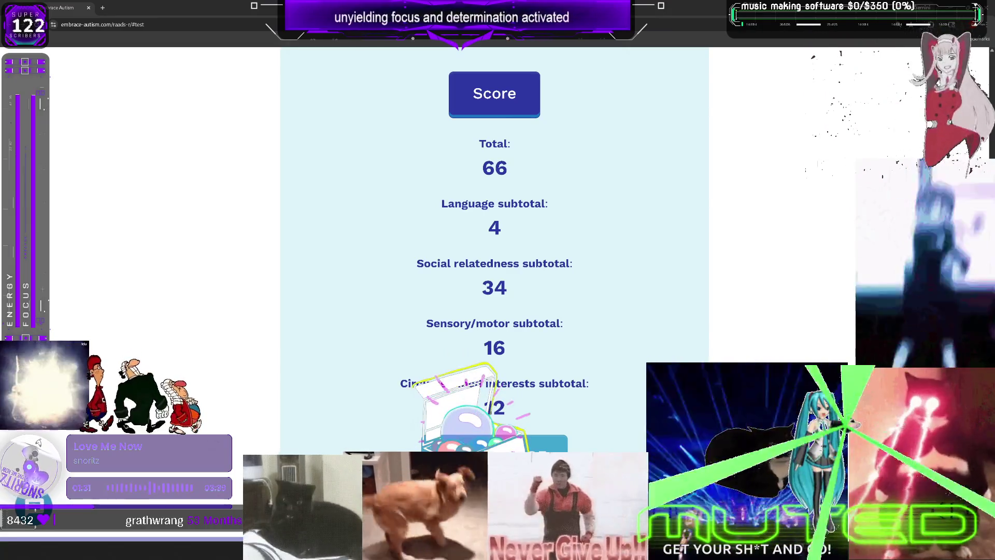
Step: Scroll down to the References and back up to the 'Meaning of RAADS-R scores' table
scroll(624, 271, "down", 15)
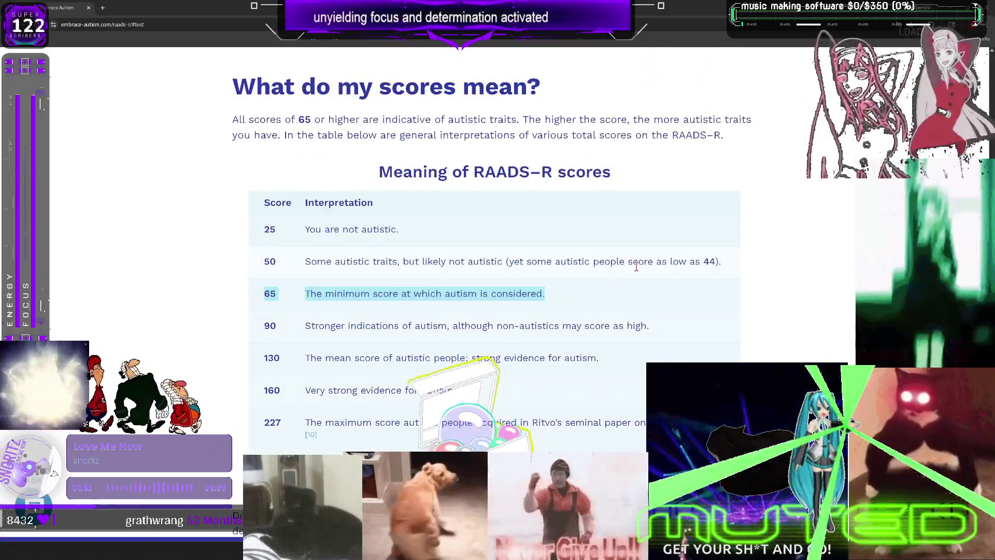
scroll(636, 258, "down", 9)
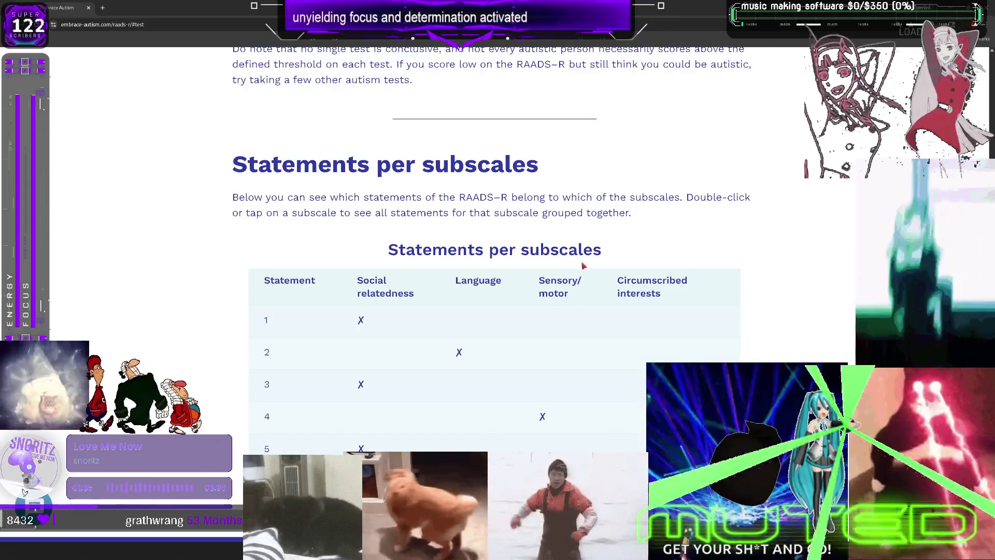
scroll(579, 282, "down", 2)
scroll(583, 267, "down", 3)
scroll(581, 268, "up", 3)
scroll(406, 234, "down", 20)
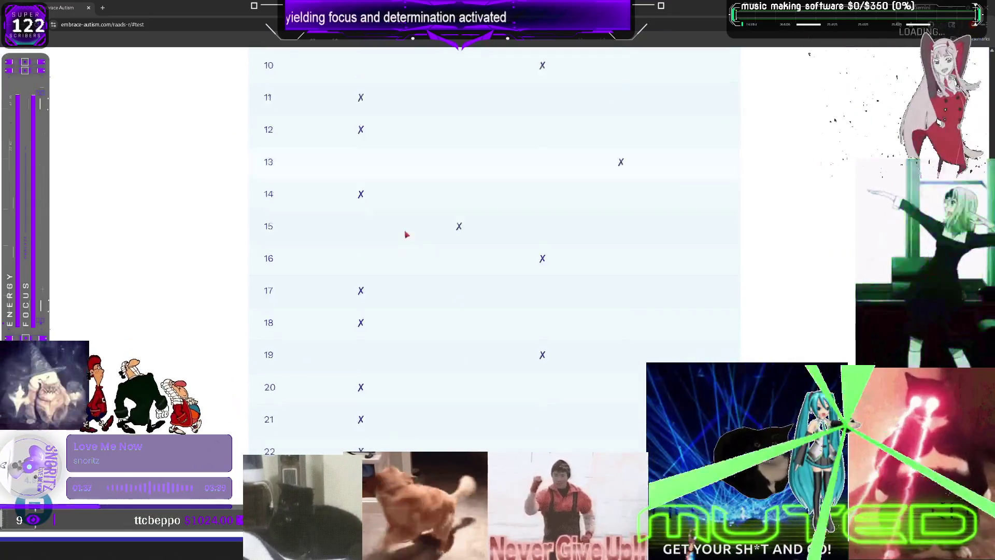
scroll(413, 244, "down", 20)
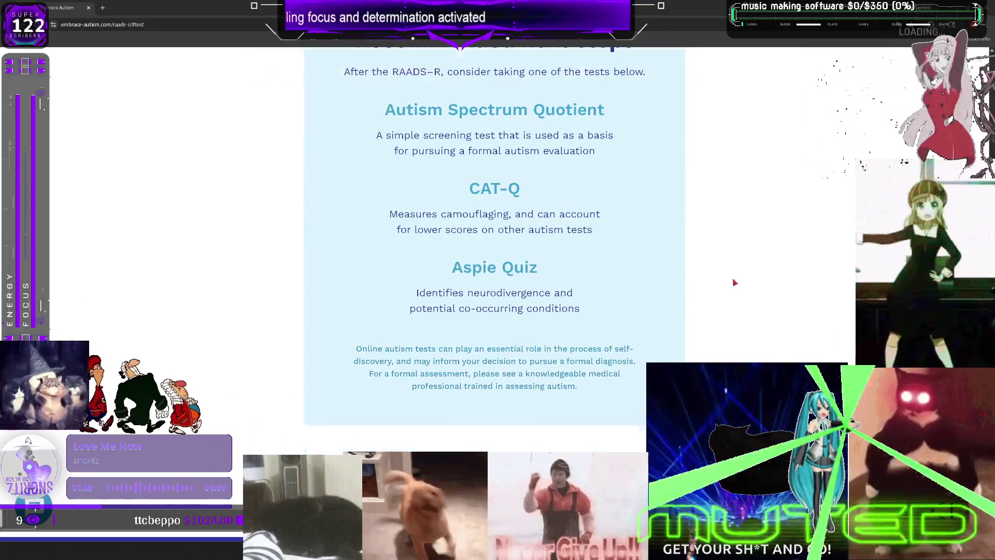
scroll(733, 282, "down", 10)
scroll(734, 285, "down", 2)
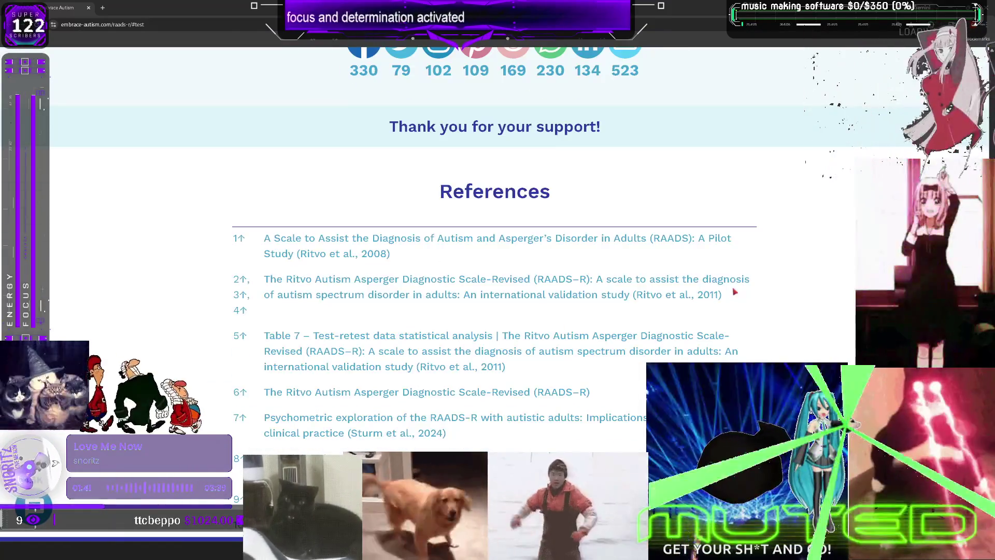
scroll(735, 290, "up", 10)
scroll(734, 292, "up", 20)
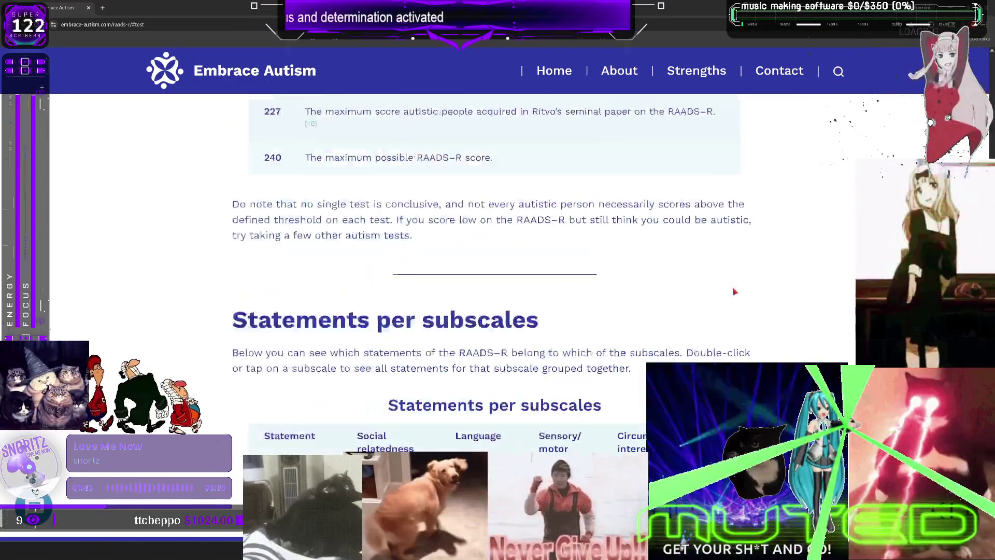
scroll(739, 298, "down", 3)
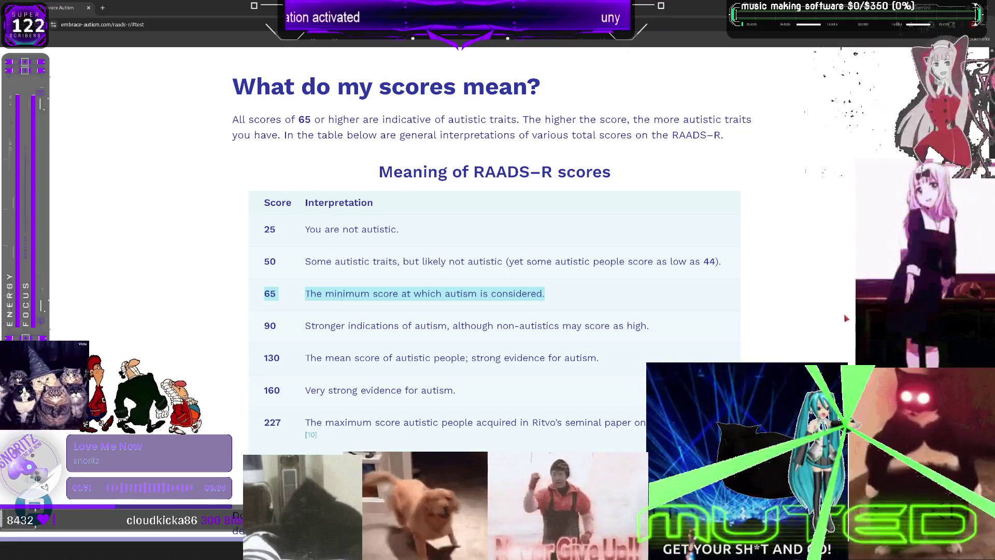
Step: Scroll back up to the Total 66 score box, then return to the Unreal Blueprint editor
scroll(842, 325, "up", 6)
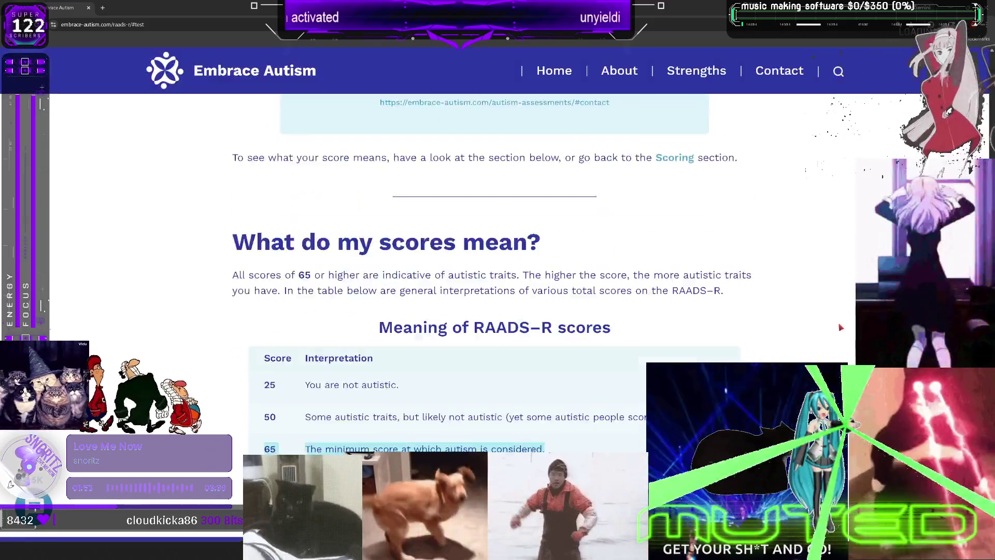
scroll(840, 329, "up", 10)
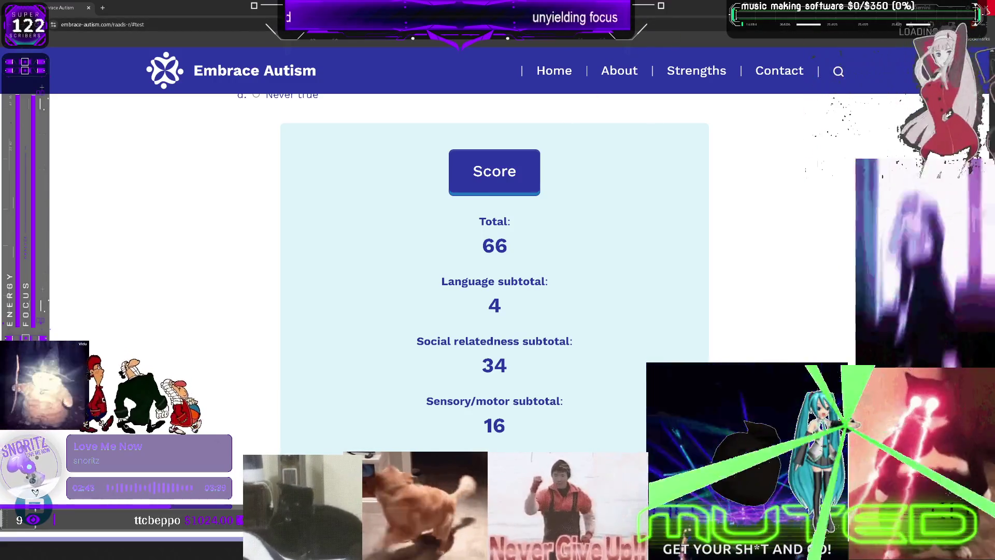
key("alt+Tab")
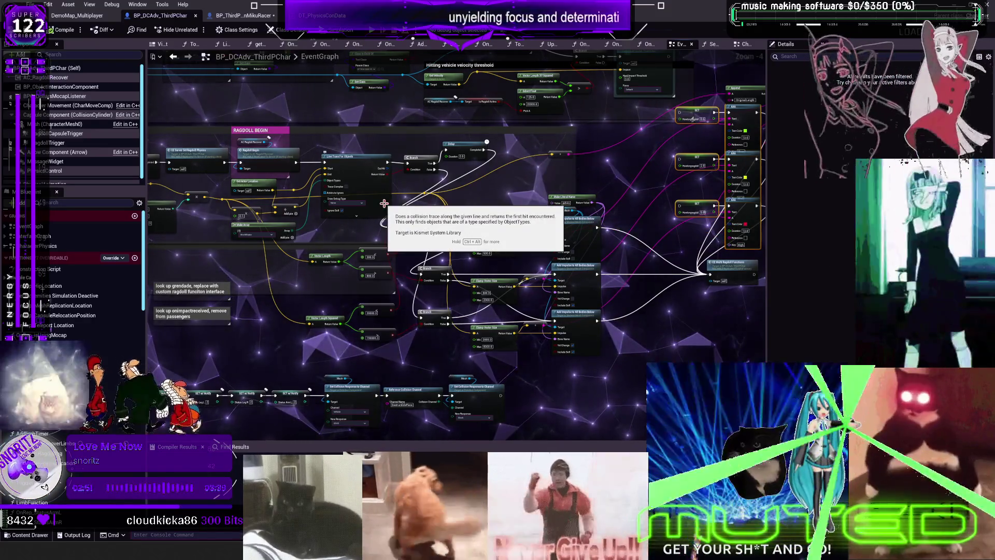
Step: Zoom around the EventGraph and look at the ToggleLimpOff function graph
scroll(384, 202, "up", 1)
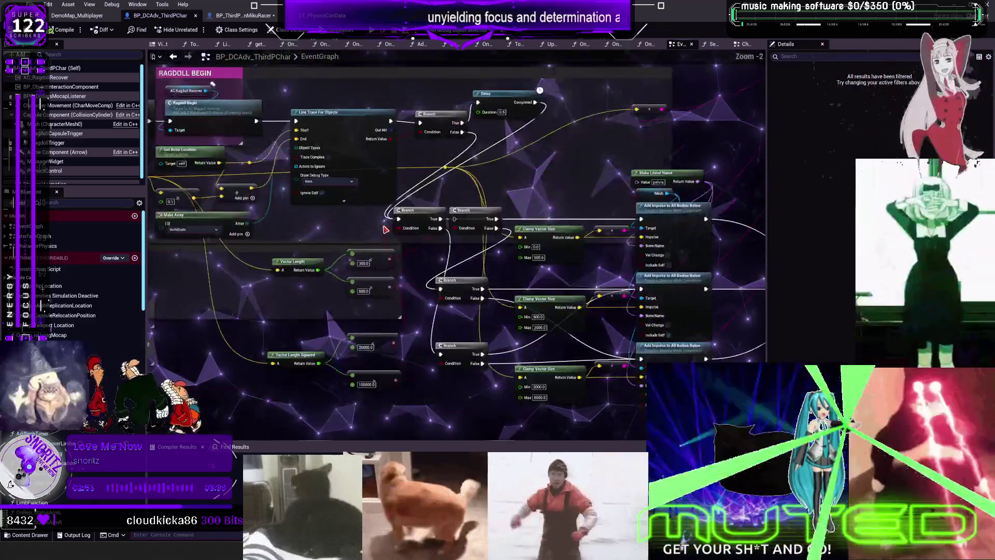
scroll(386, 229, "down", 4)
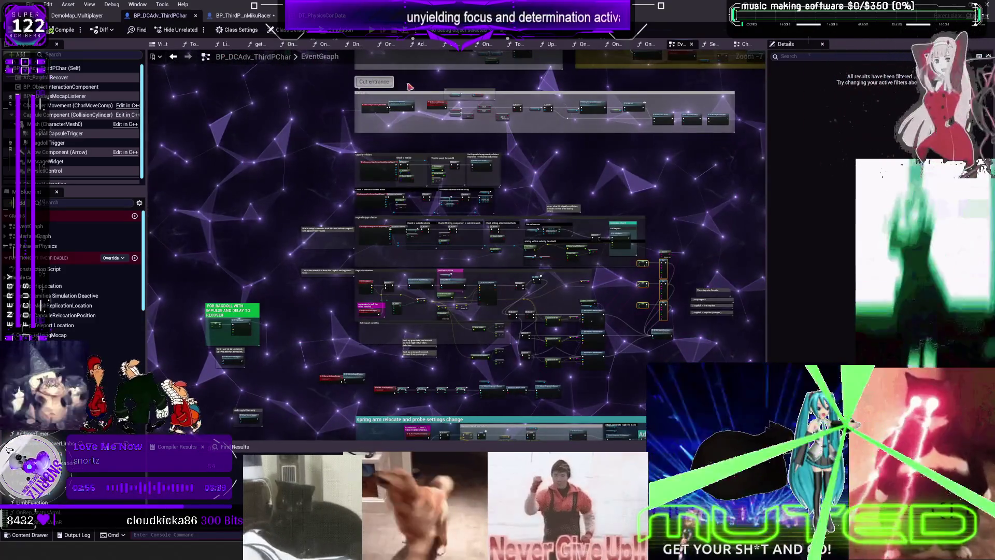
left_click(195, 44)
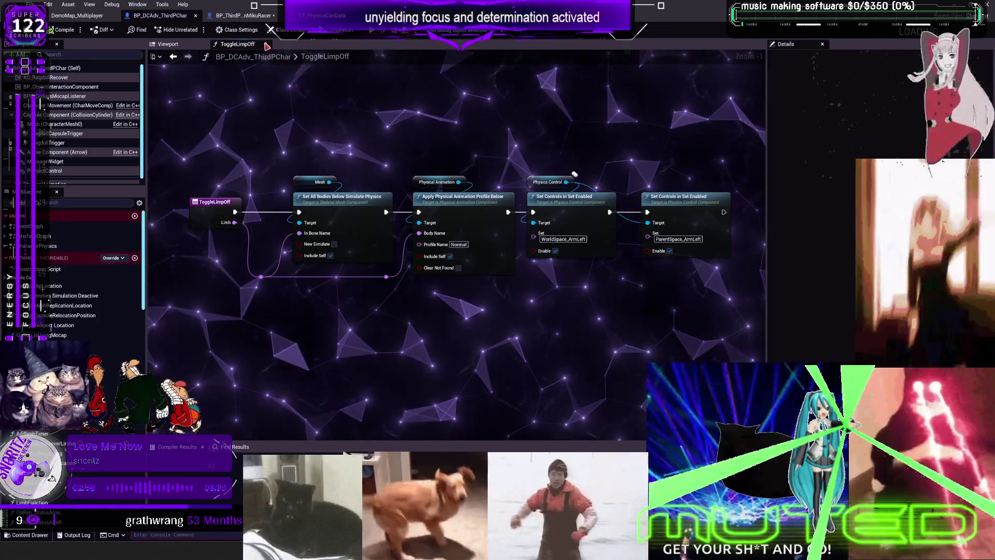
left_click(265, 44)
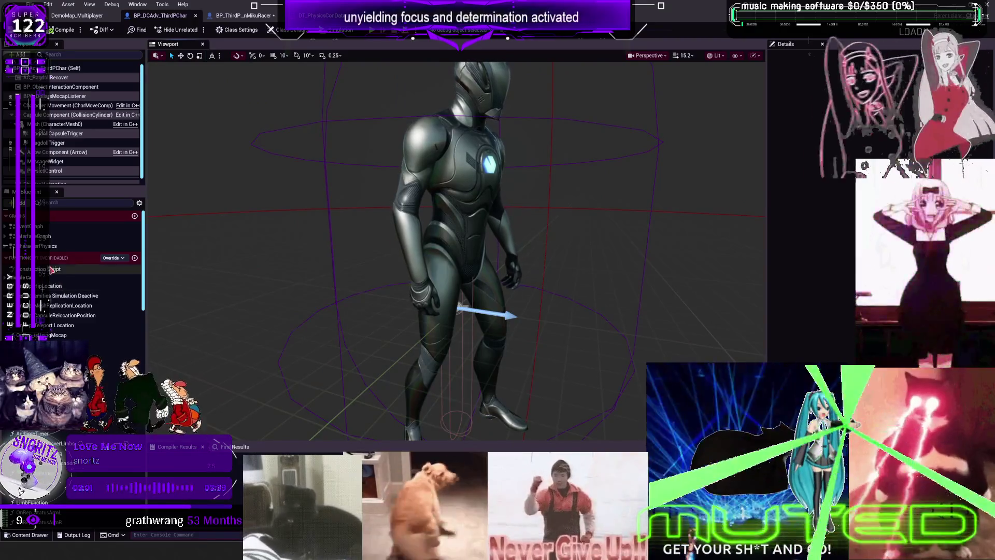
Step: Inspect the CharacterPhysics graph's data-table nodes, then switch to the DemoMap_Multiplayer level
double_click(42, 236)
double_click(45, 247)
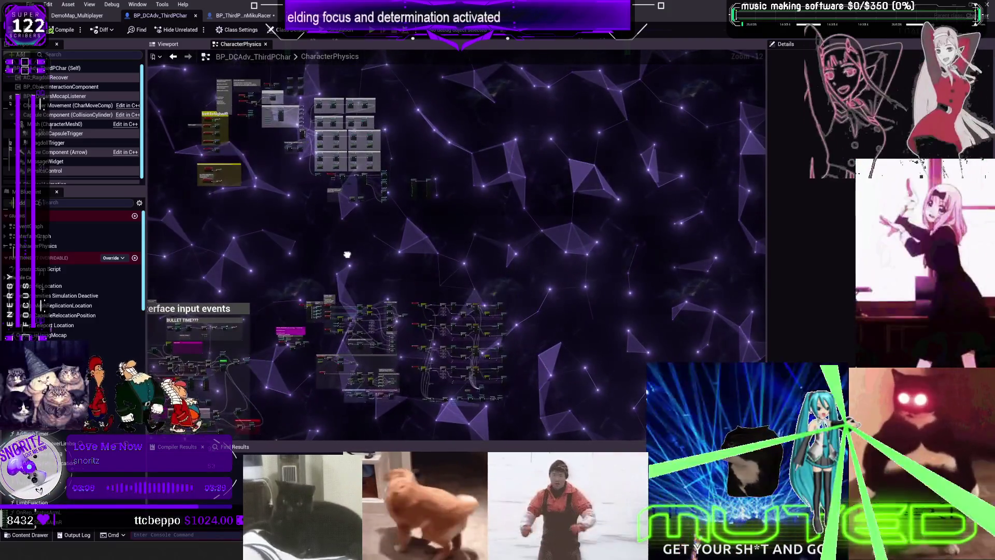
left_click_drag(347, 254, 388, 242)
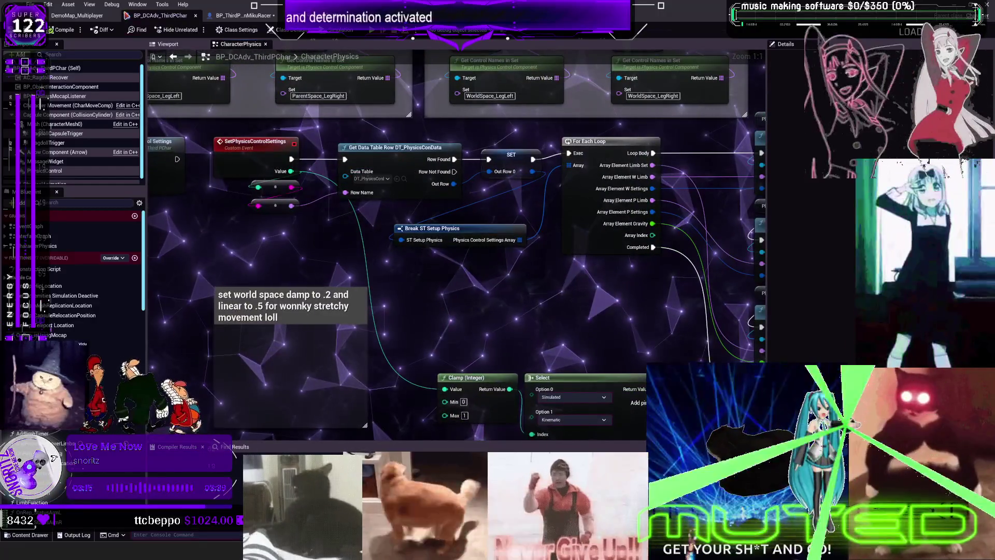
left_click(78, 16)
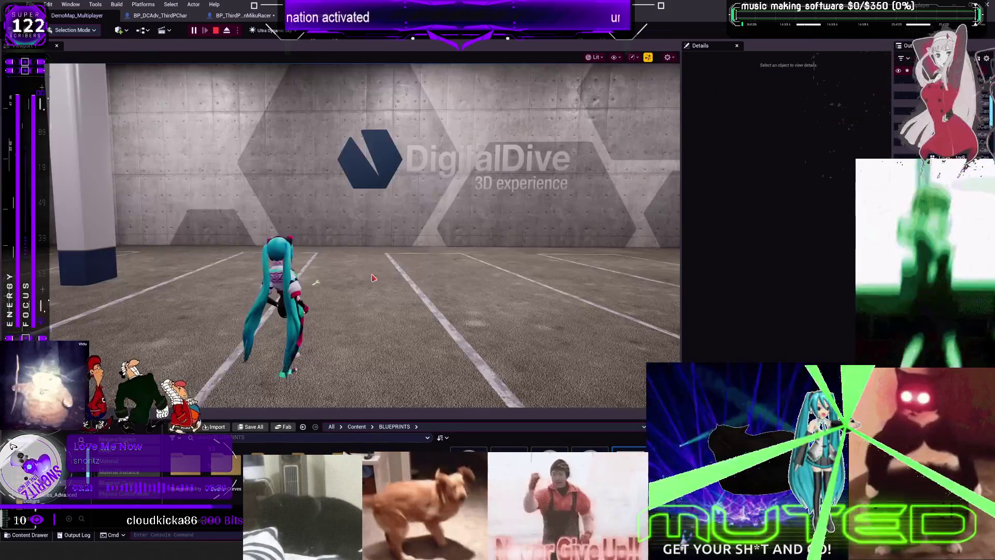
Step: Run the character left, jump and dive across the garage floor, then stop playing
left_click(373, 278)
key("a")
key("space")
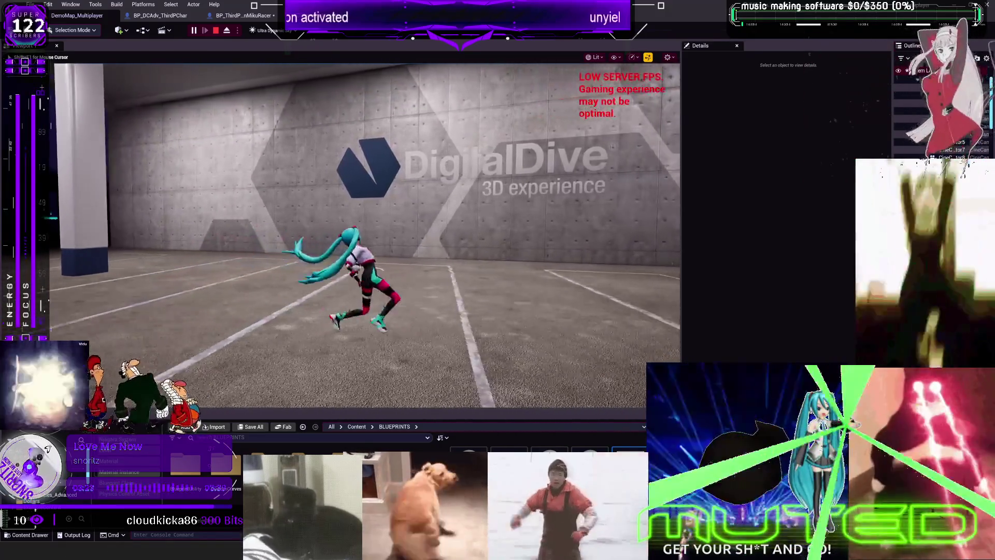
key("a")
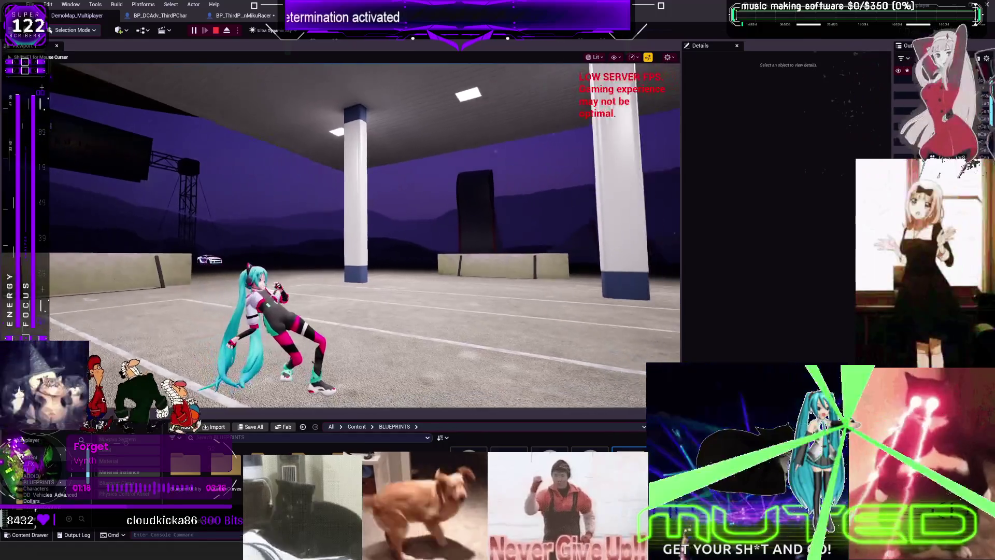
key("Escape")
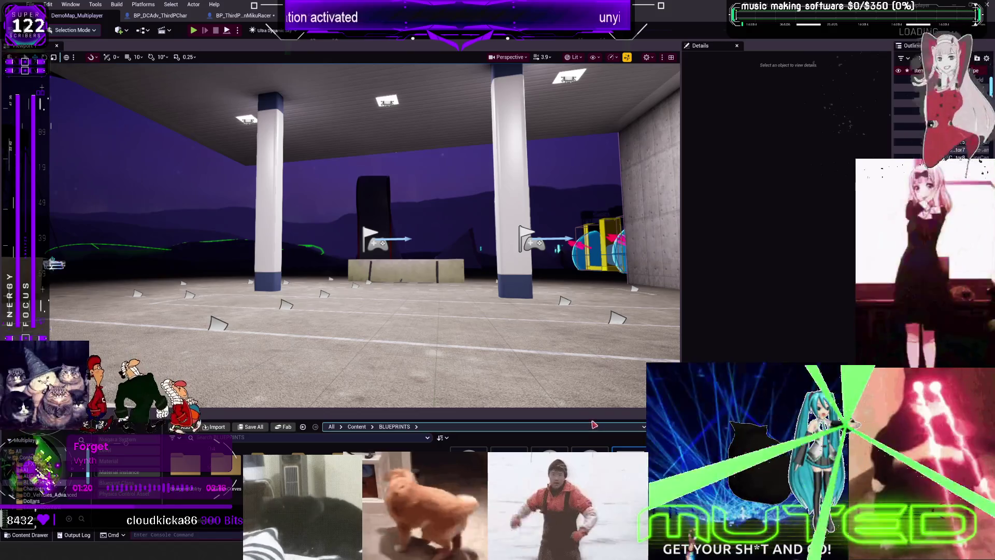
Step: Open the DT_PhysicsConData table and scroll through its physics control settings
left_click(324, 15)
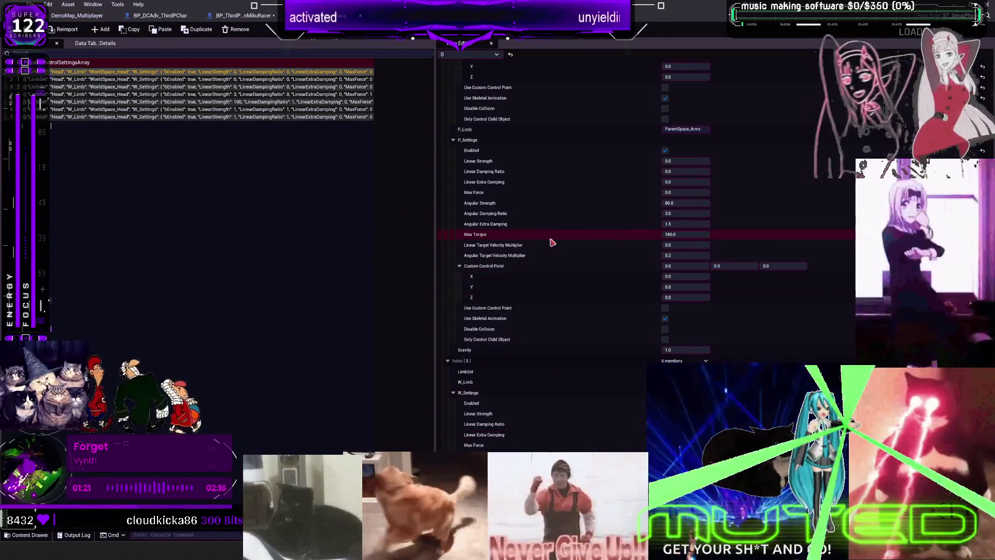
scroll(553, 244, "down", 10)
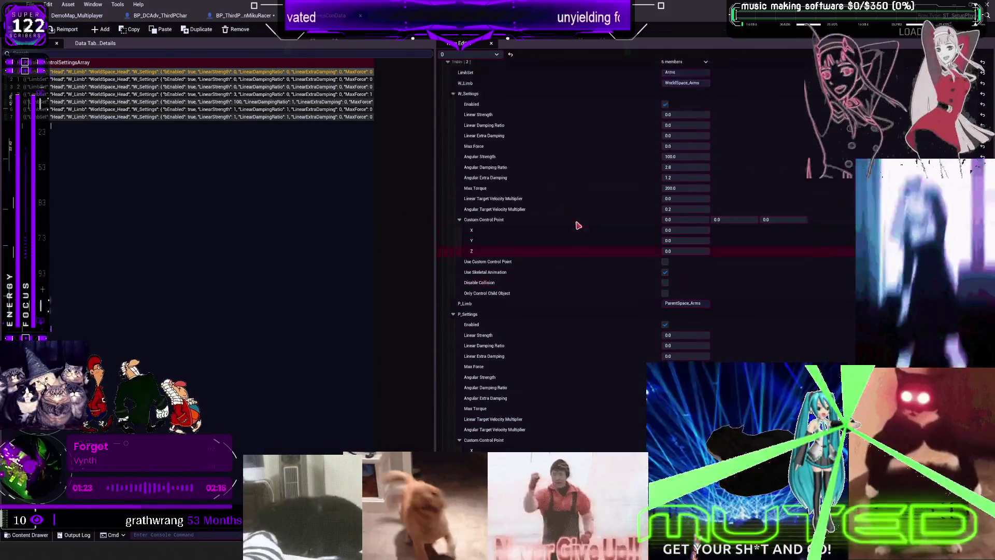
scroll(578, 226, "up", 8)
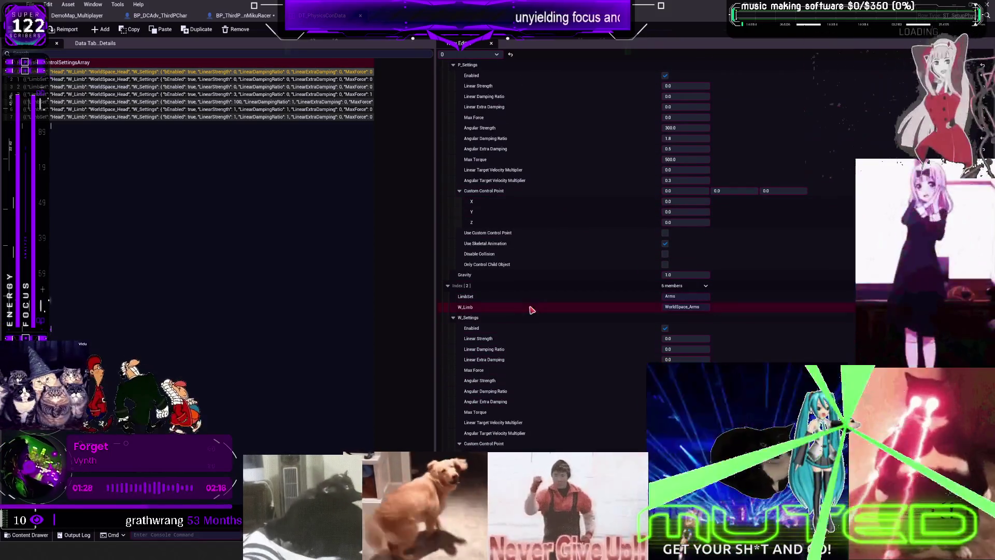
scroll(564, 311, "up", 1)
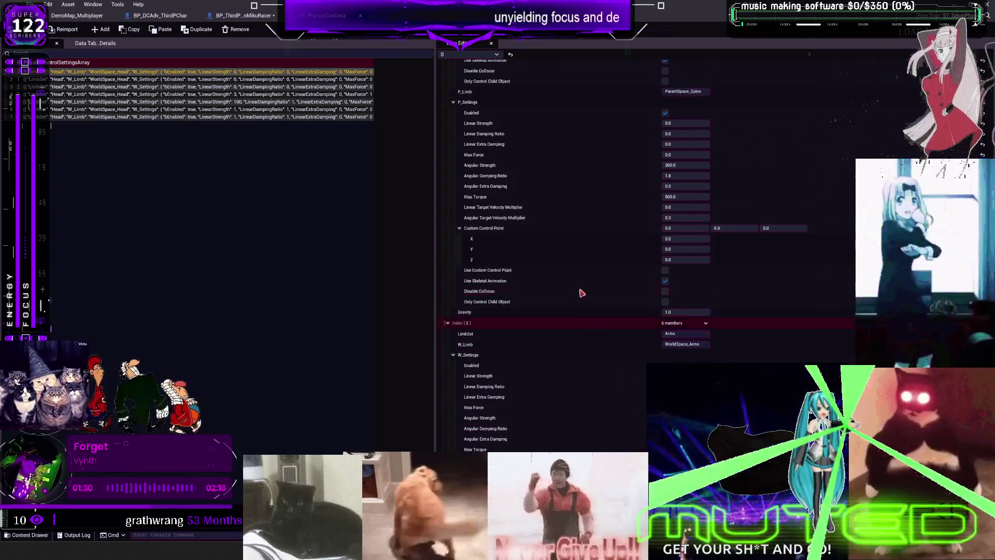
scroll(580, 309, "up", 15)
scroll(598, 294, "up", 10)
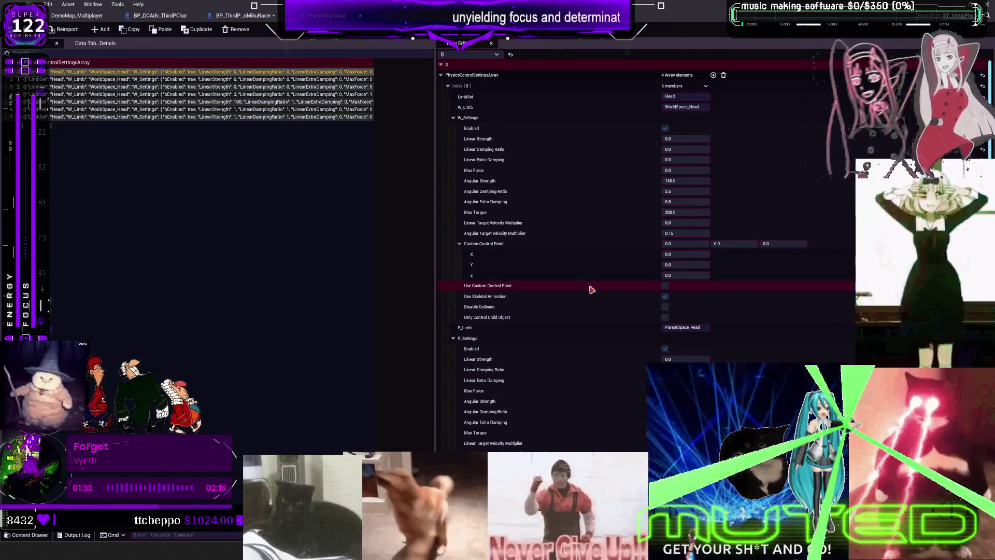
scroll(591, 289, "down", 18)
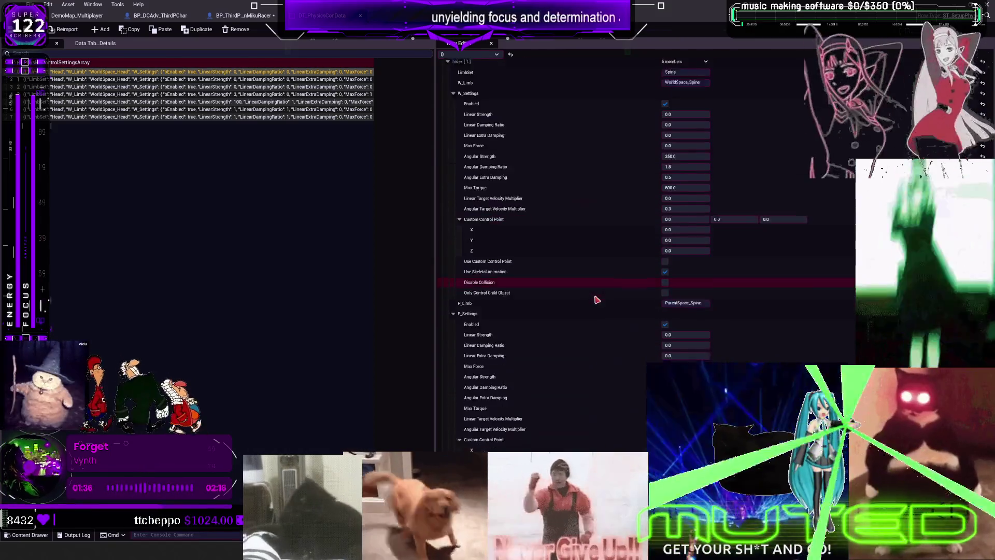
scroll(596, 299, "down", 12)
scroll(595, 301, "down", 3)
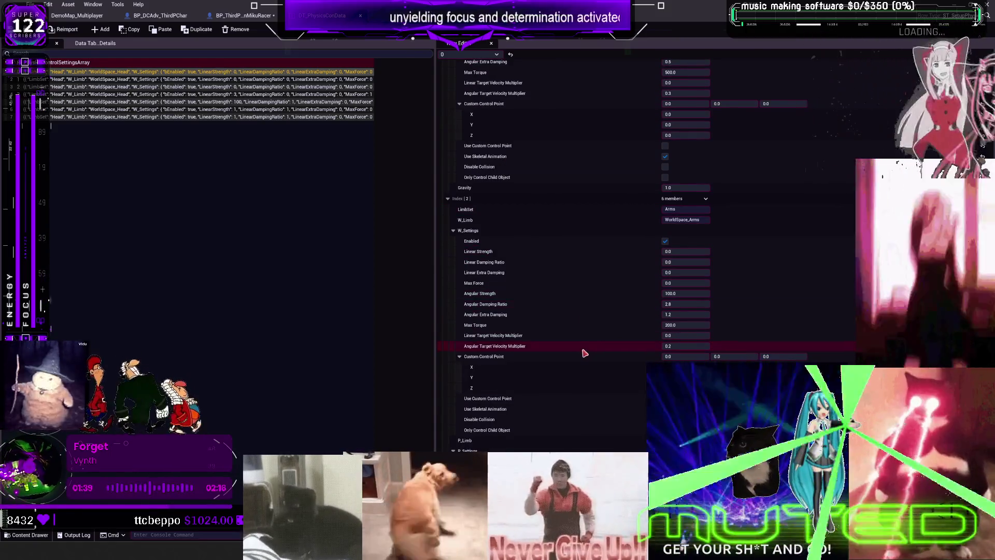
scroll(583, 355, "down", 9)
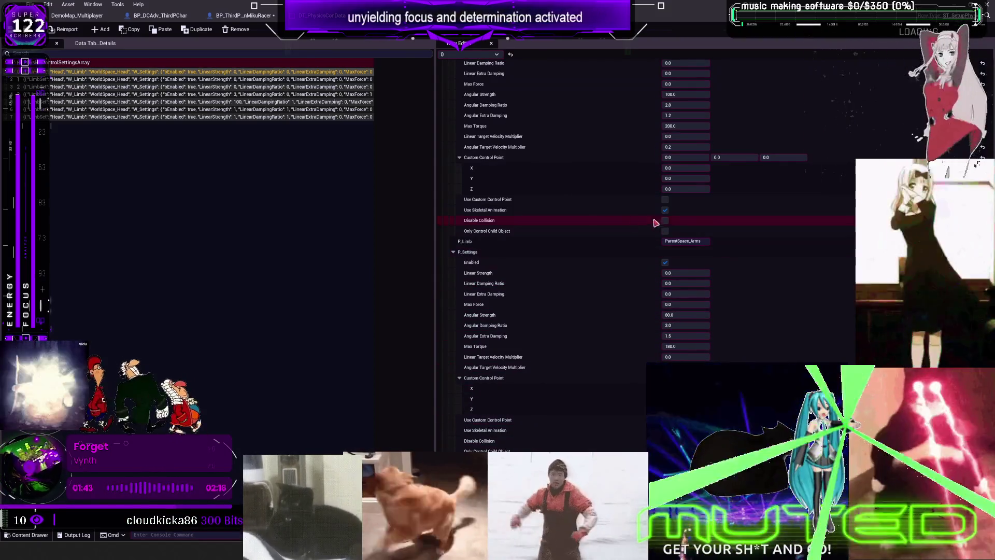
scroll(656, 220, "up", 8)
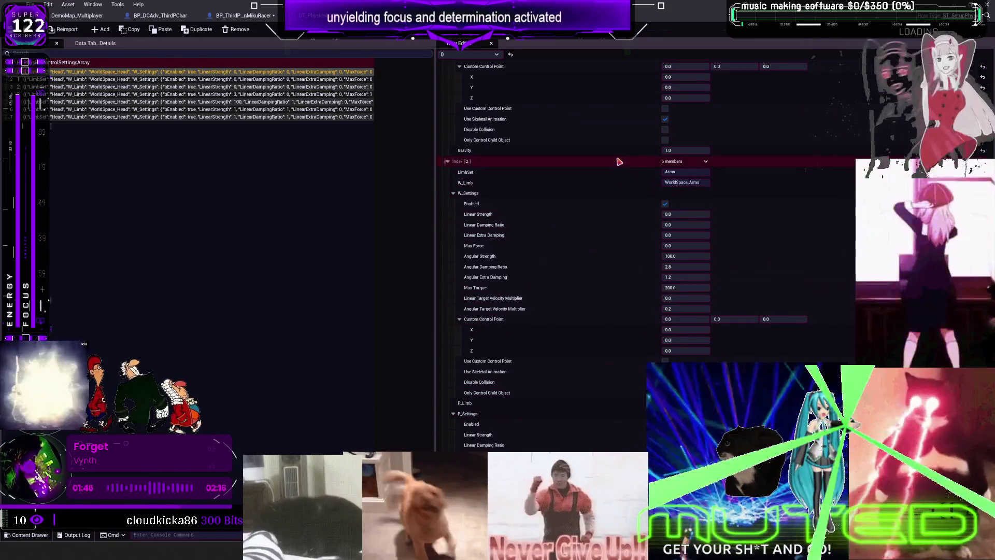
scroll(609, 282, "down", 5)
scroll(601, 278, "down", 9)
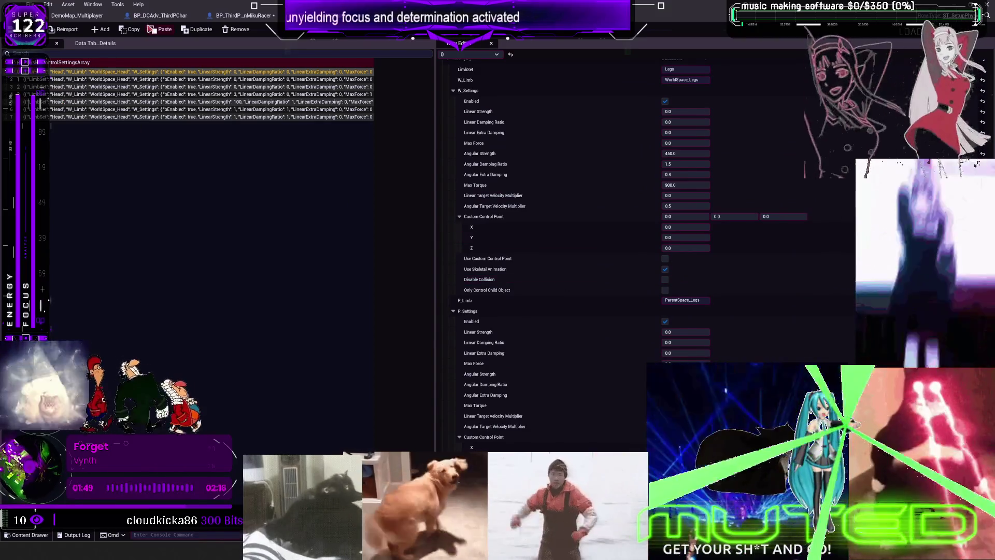
Step: Check the physics control nodes in the Blueprint, then select row 7 in the data table
left_click(160, 15)
left_click_drag(215, 129, 433, 158)
left_click(321, 15)
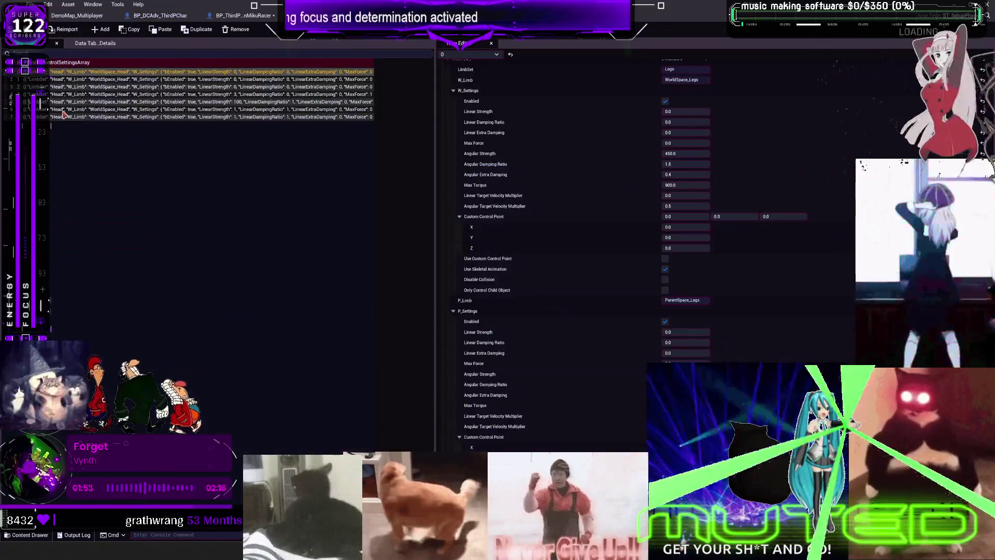
left_click(207, 116)
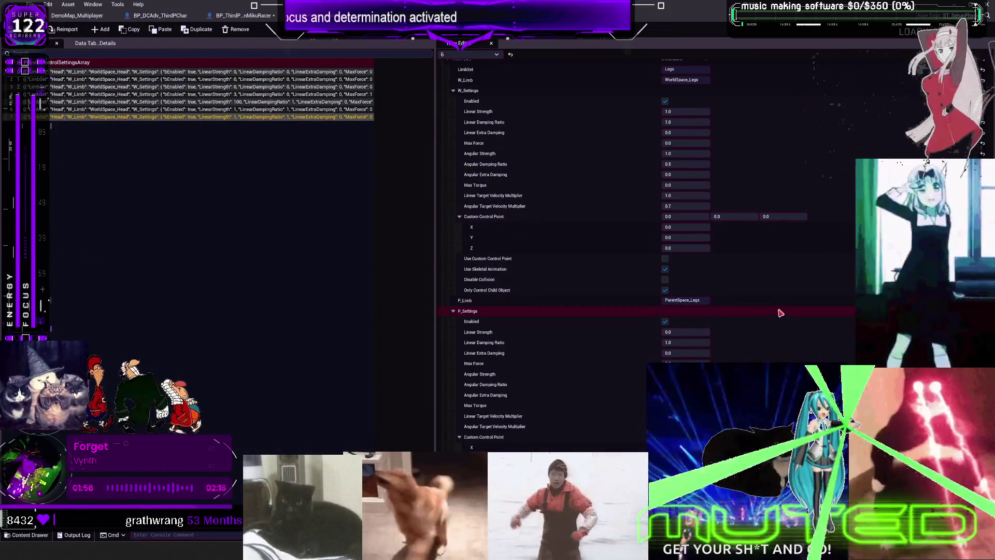
scroll(758, 344, "up", 3)
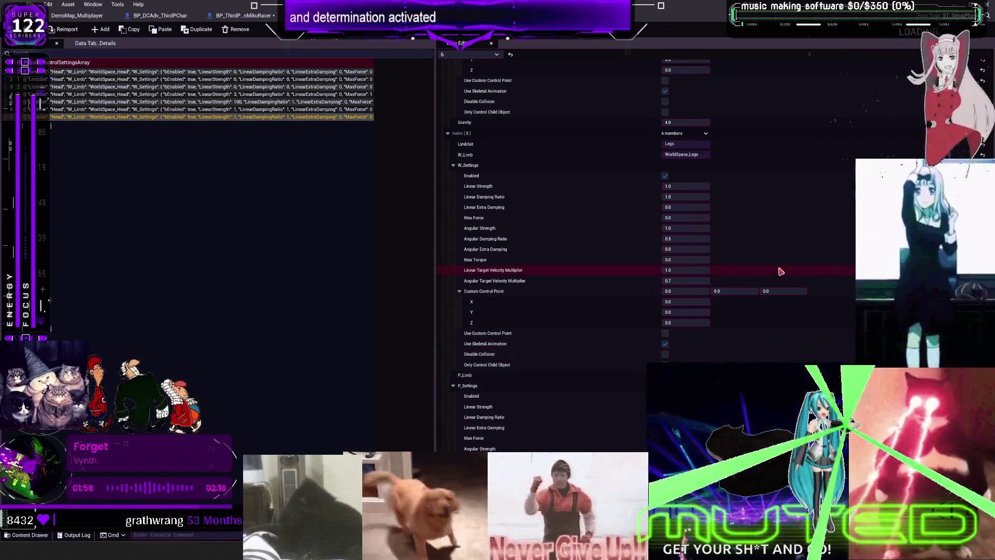
scroll(604, 282, "down", 6)
scroll(593, 270, "down", 8)
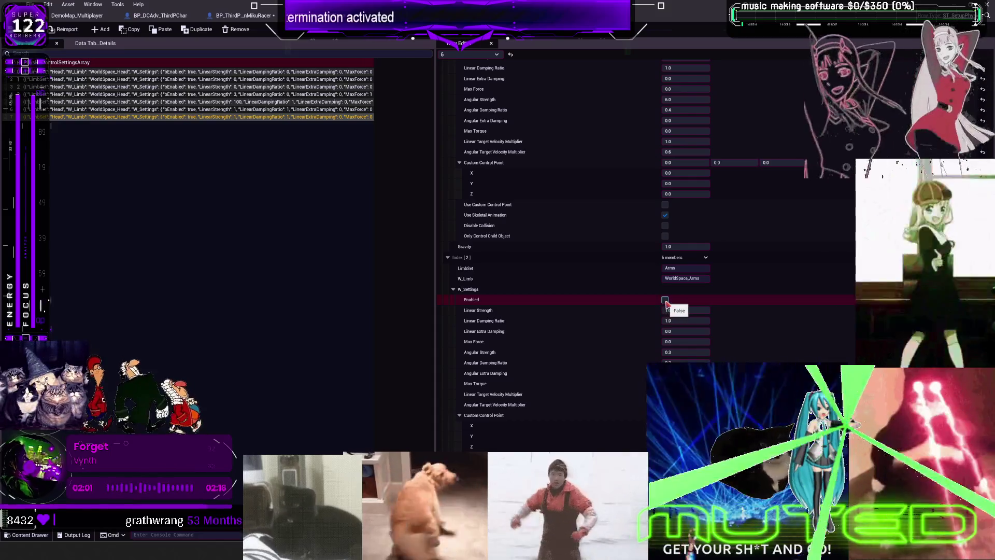
Step: Enable row 7's Arms world-space control and set its strength and damping to 0.02
left_click(665, 300)
left_click(673, 309)
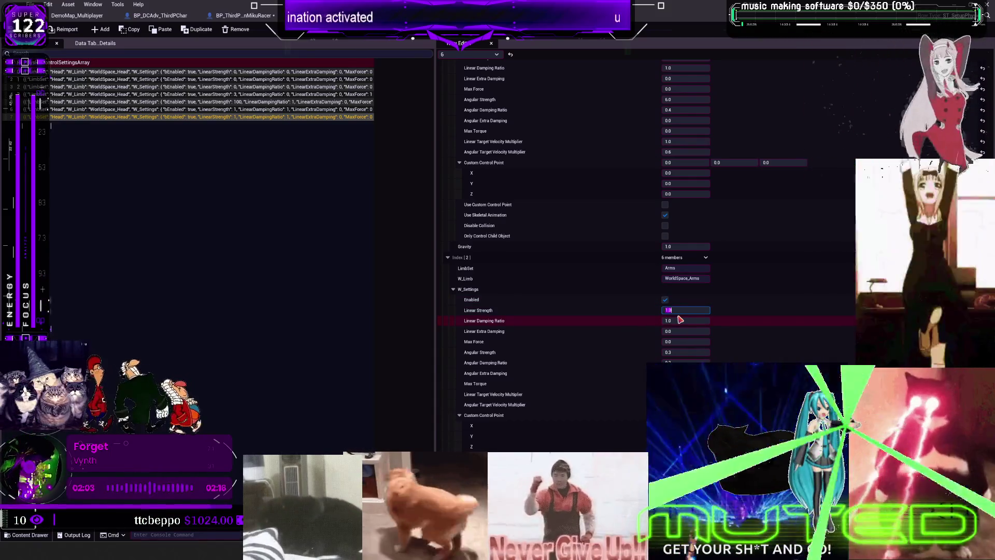
left_click(679, 320)
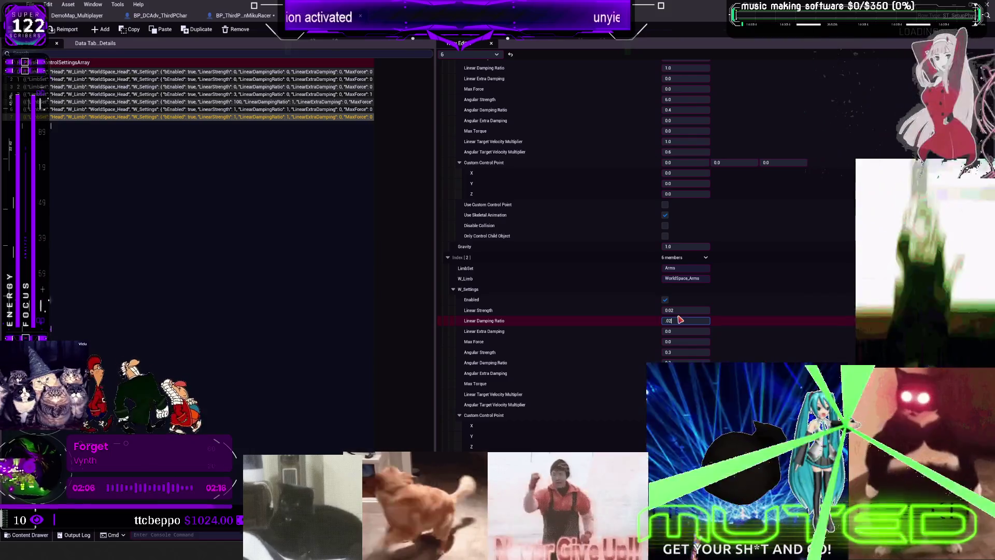
key("Tab")
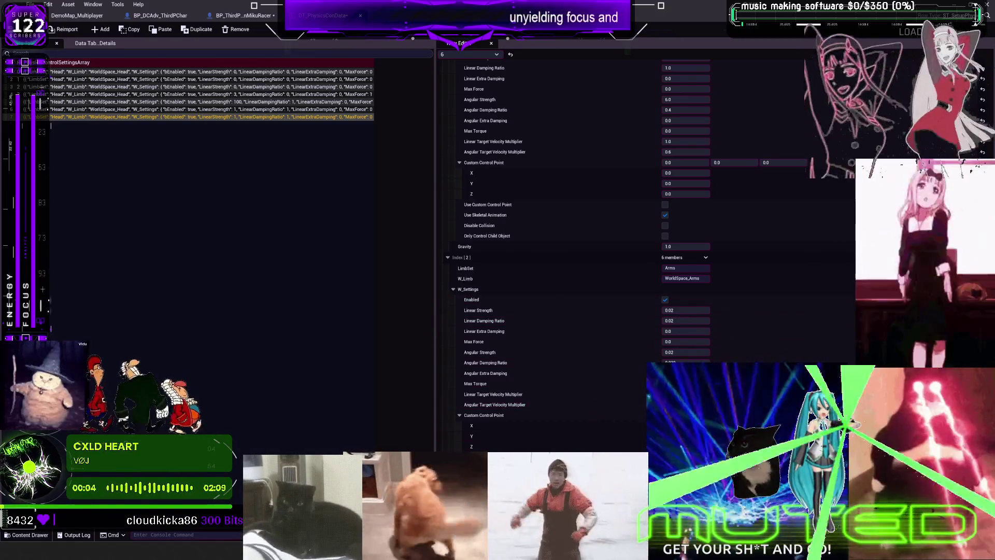
scroll(550, 249, "down", 5)
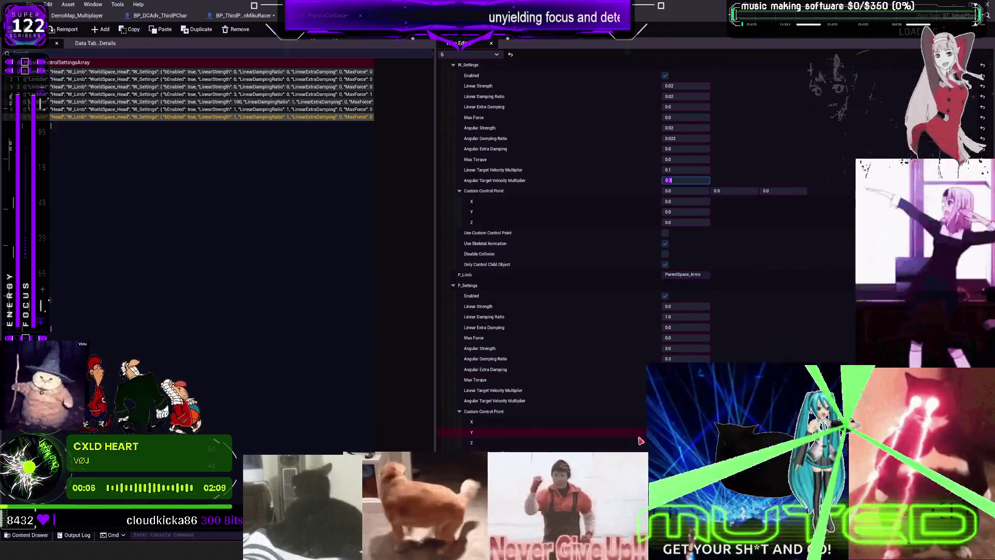
key("Return")
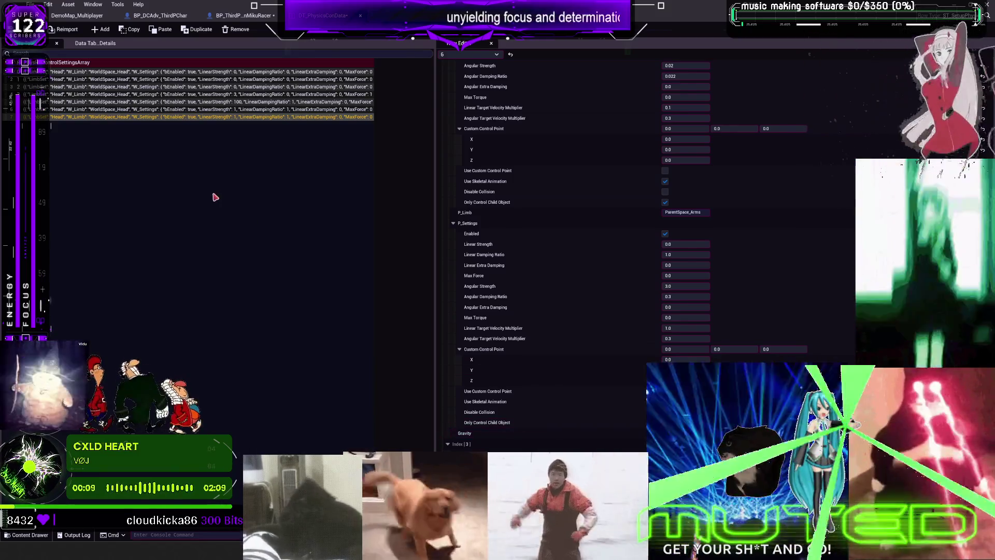
left_click(73, 16)
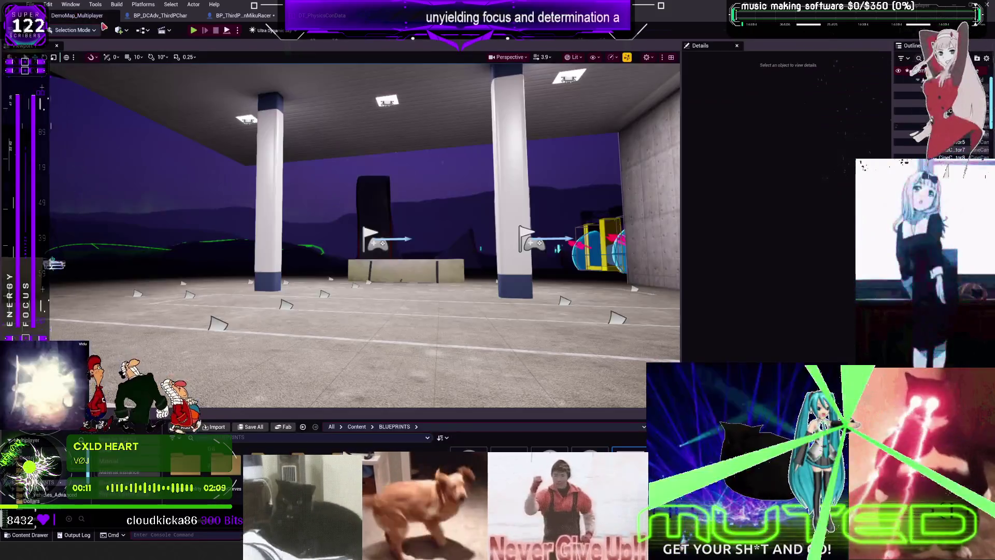
Step: Play the garage level, running and jumping the character to test the new arm physics
left_click(191, 31)
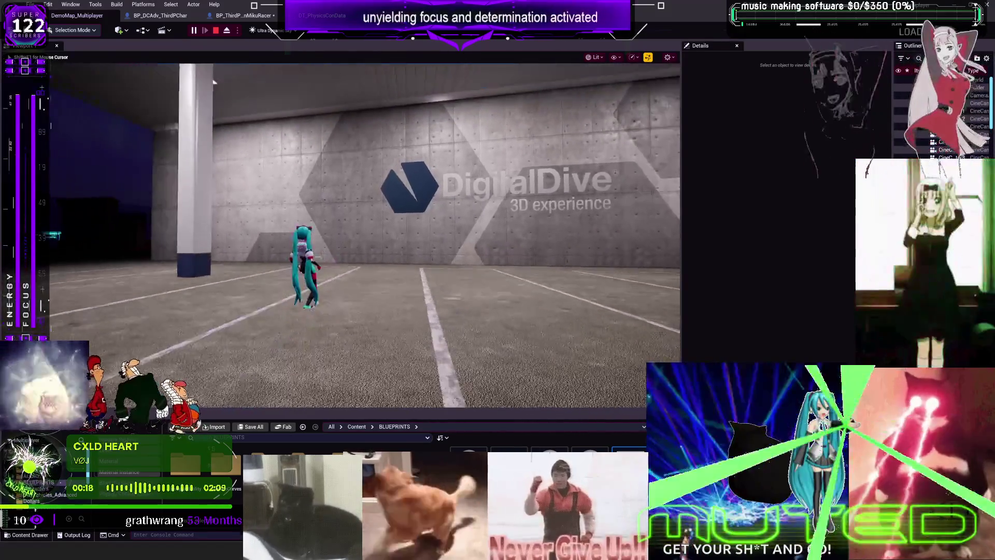
key("s")
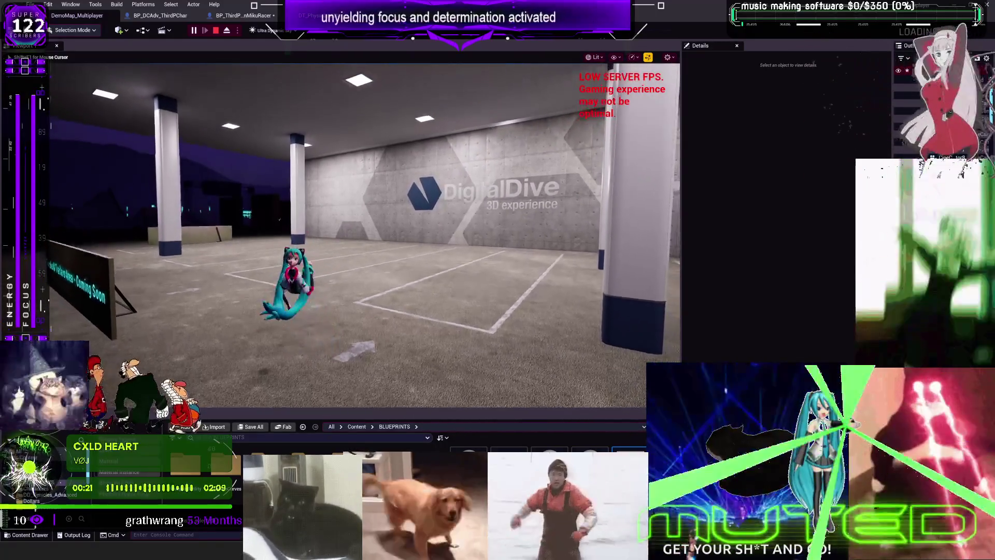
key("space")
key("s")
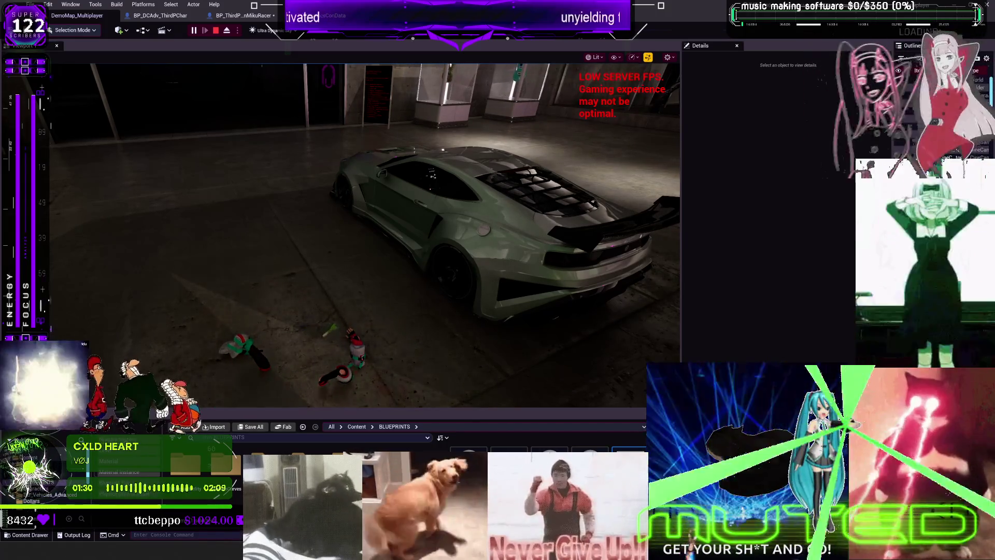
Step: Take over the running game viewport, then select the luces4 floor mesh in the level
left_click(363, 233)
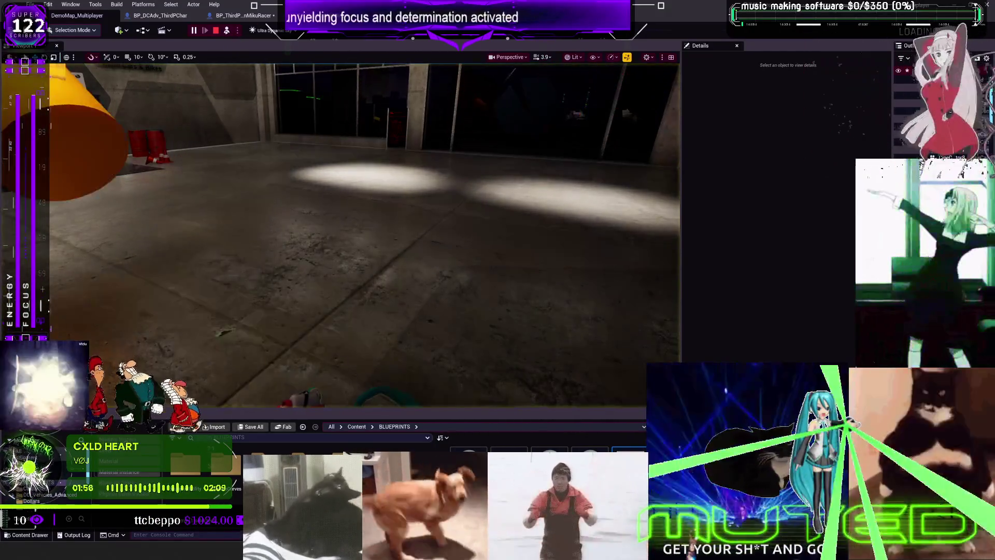
left_click(385, 229)
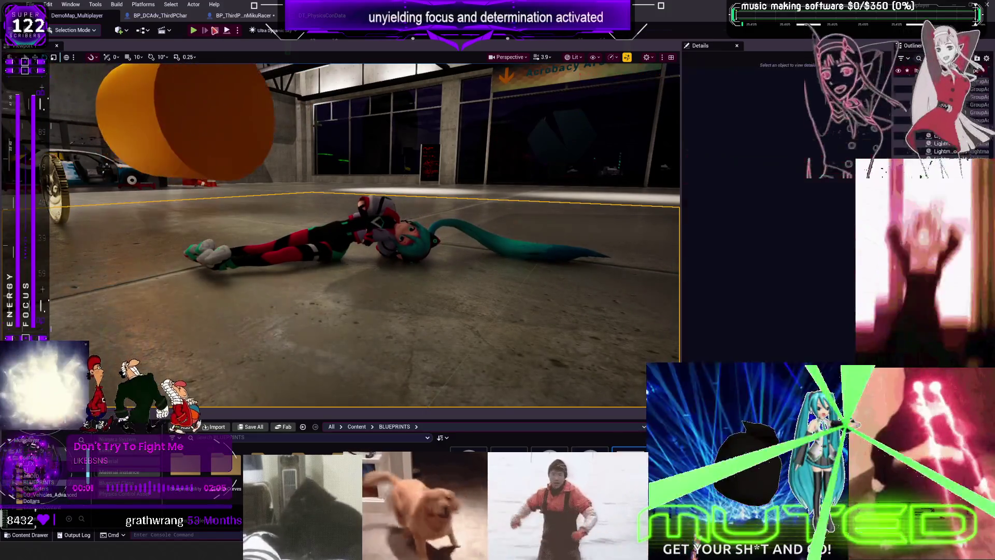
Step: End the ragdoll play test and bring up the BP_ThirdPersonMikuRacer character blueprint
left_click(216, 30)
left_click(240, 16)
Step: Center the EventGraph on the IA_Press7/8/9 mesh-index input nodes and the LOCATION & TELEPORTING section
scroll(416, 200, "down", 3)
scroll(417, 200, "up", 2)
scroll(416, 199, "up", 3)
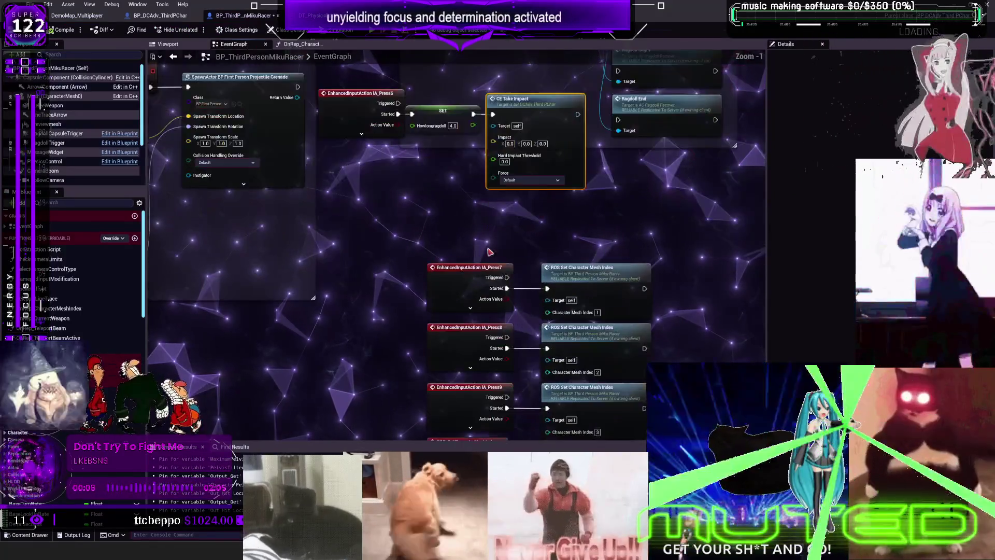
left_click_drag(490, 150, 462, 184)
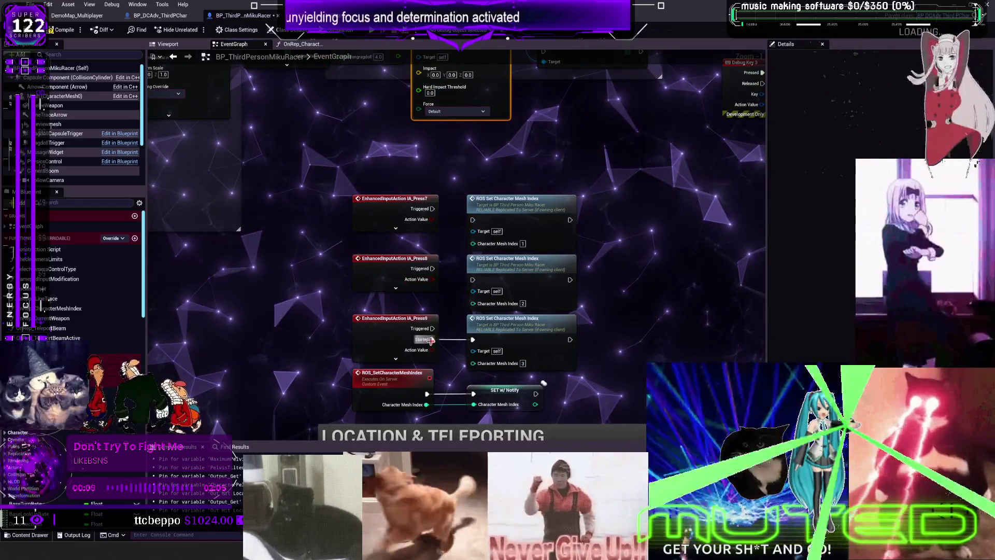
scroll(431, 340, "down", 2)
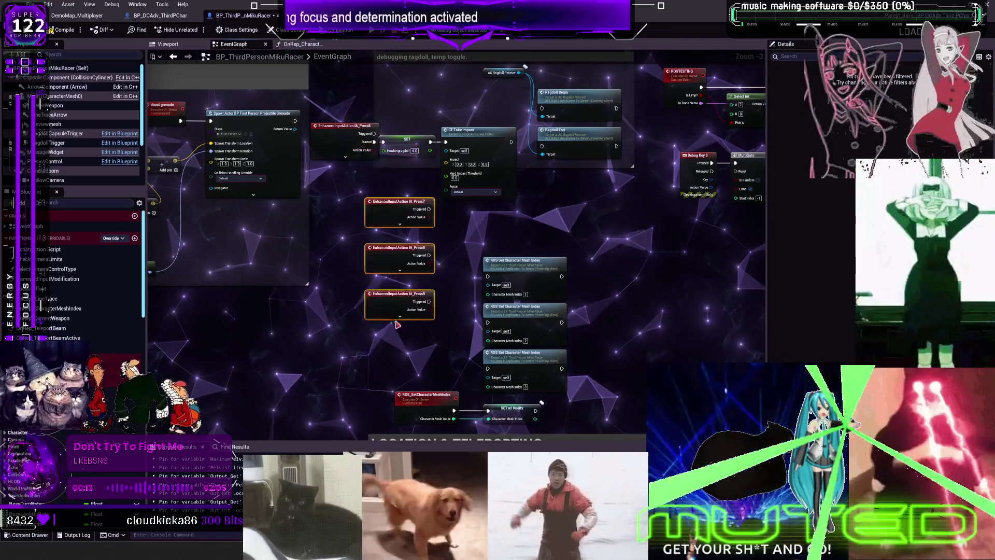
left_click_drag(633, 421, 583, 310)
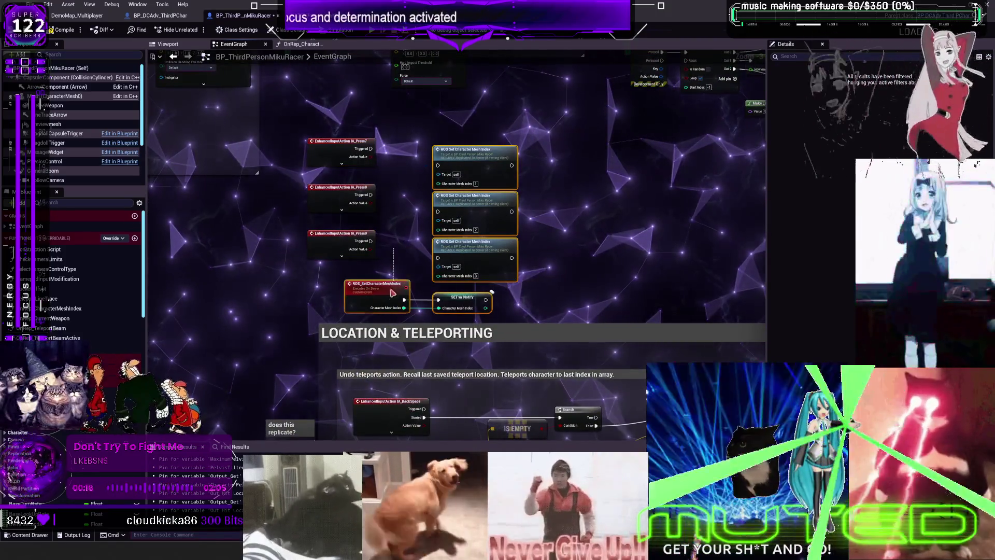
Step: Look over the rest of the graph, then switch to the BP_DCAdv_ThirdPChar CharacterPhysics graph
scroll(505, 291, "down", 1)
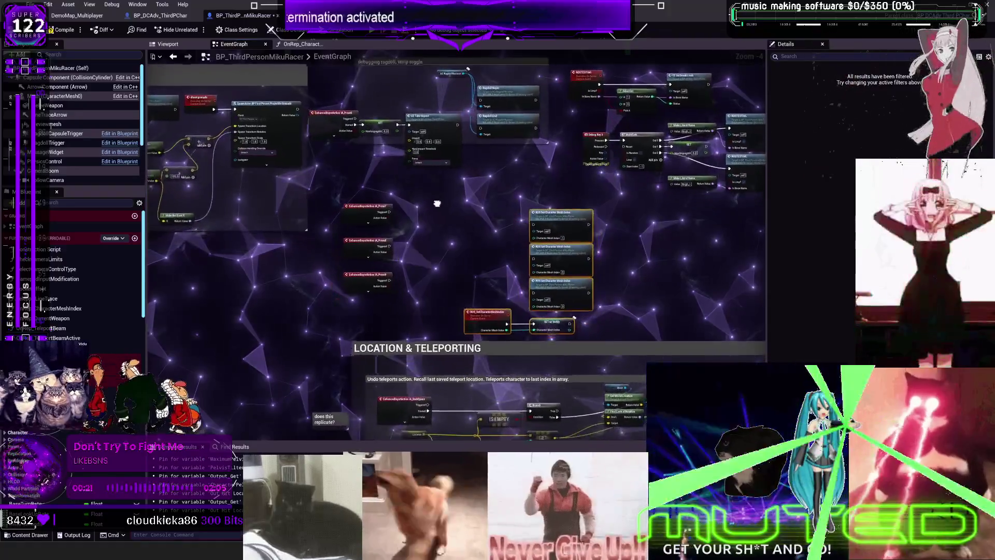
left_click_drag(438, 219, 403, 217)
scroll(79, 311, "down", 5)
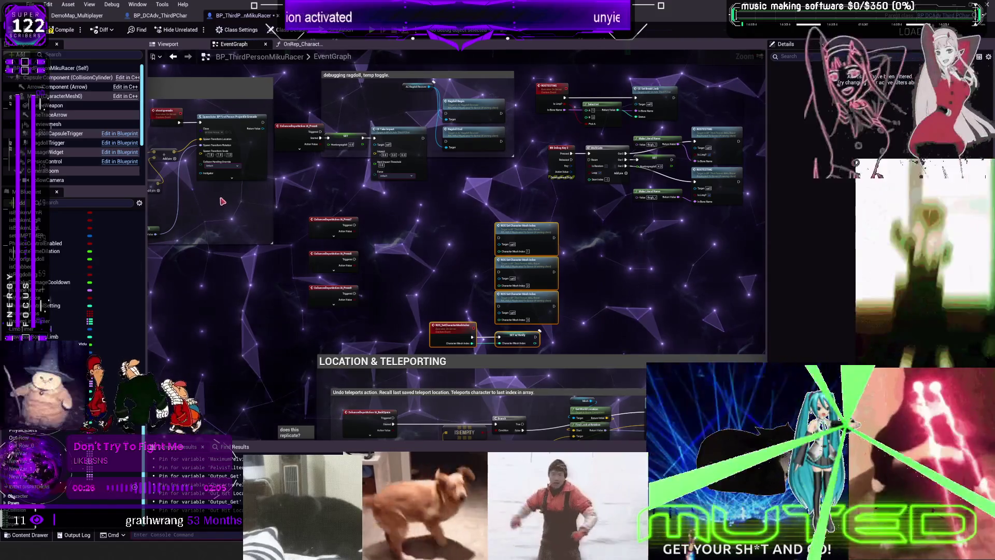
left_click(158, 15)
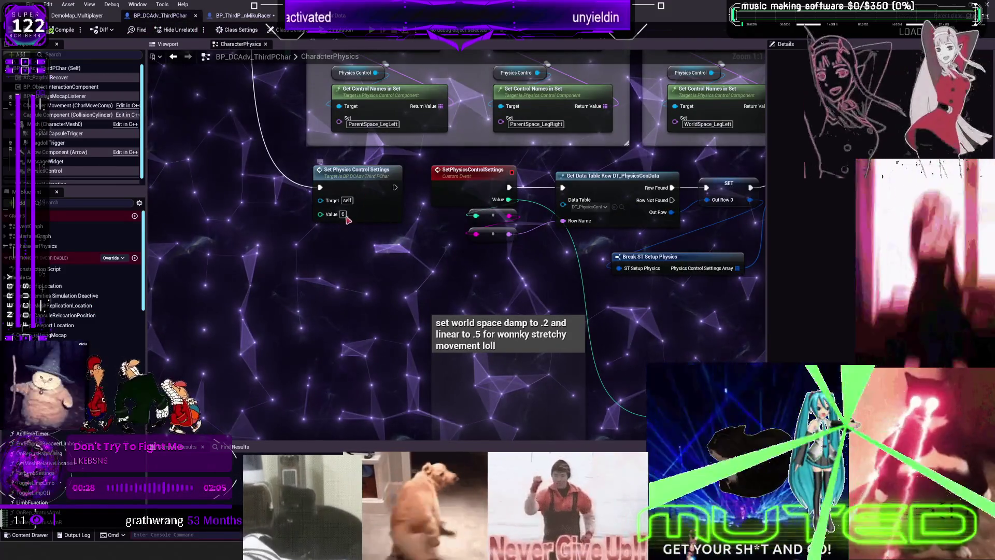
Step: Promote the Set Physics Control Settings Value input to a new Physics Style variable
scroll(342, 228, "down", 2)
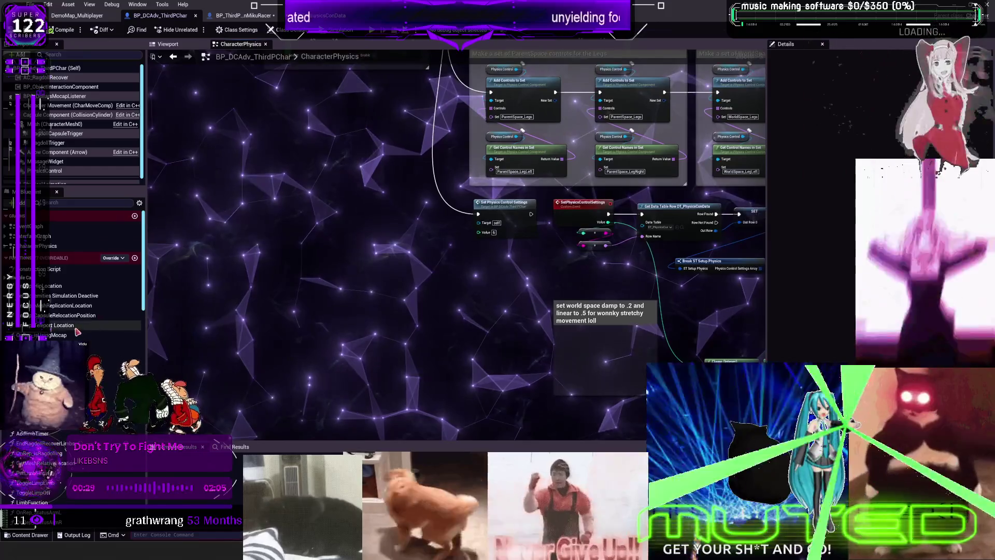
scroll(51, 311, "down", 3)
scroll(51, 331, "down", 3)
scroll(383, 270, "up", 2)
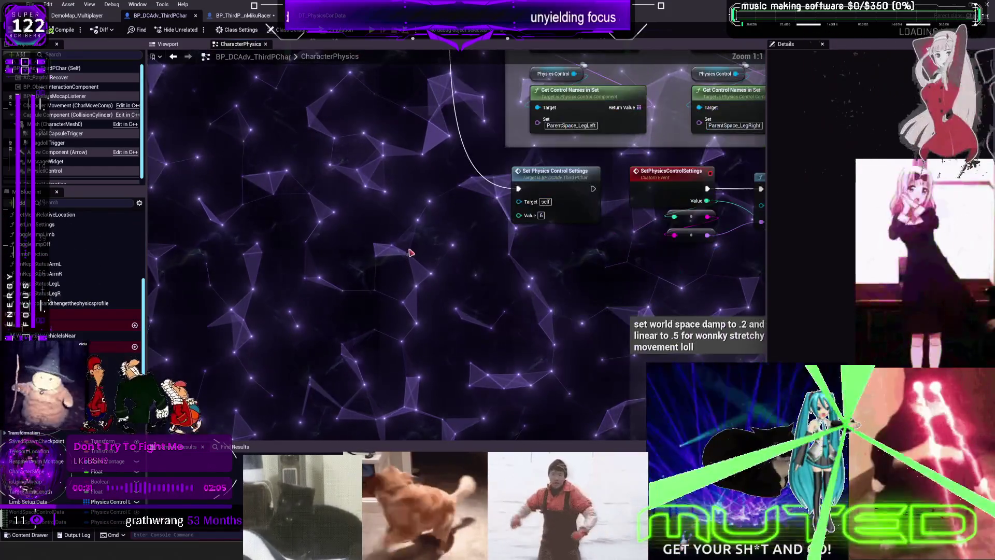
left_click_drag(442, 259, 331, 288)
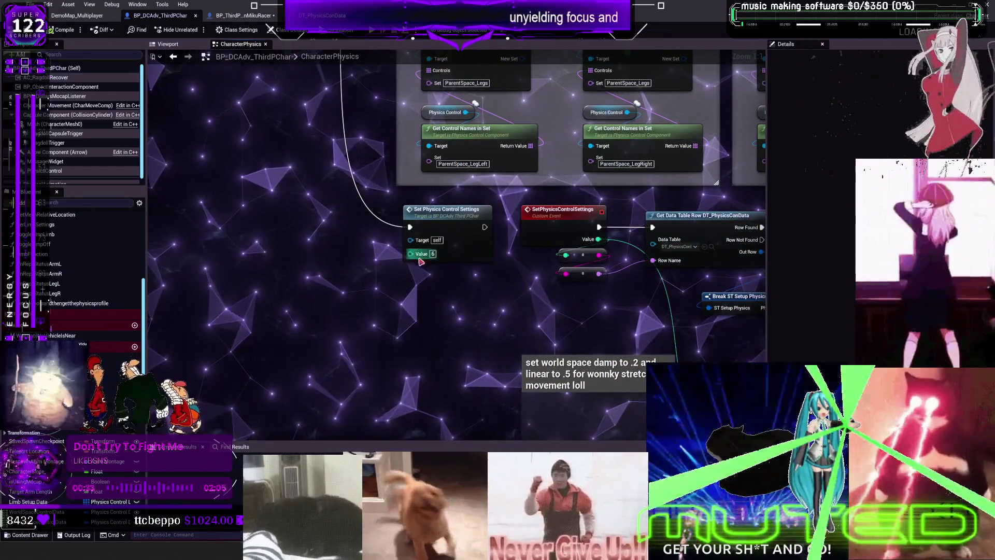
right_click(411, 254)
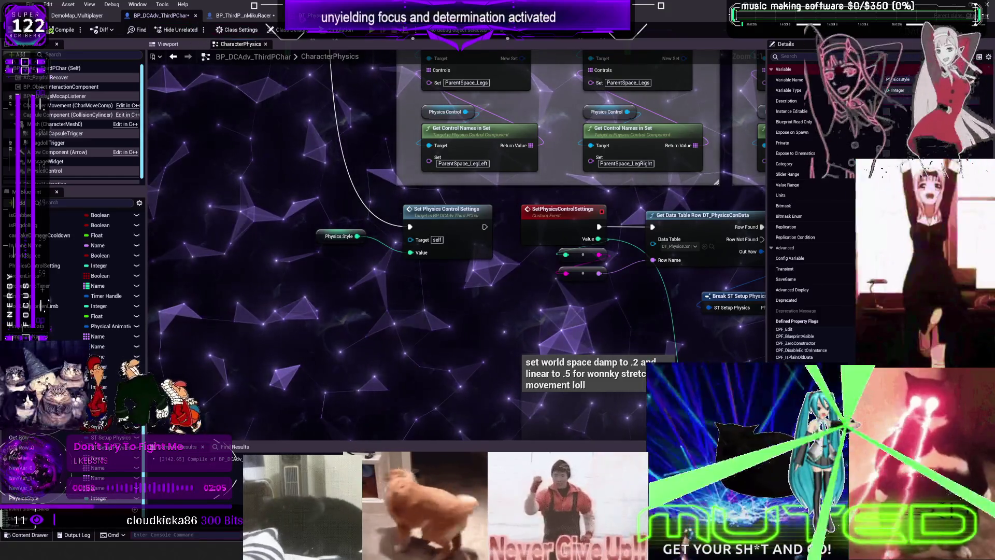
Step: Rename the SetPhysicsControlSettings custom event, then return to the MikuRacer event graph
left_click(257, 17)
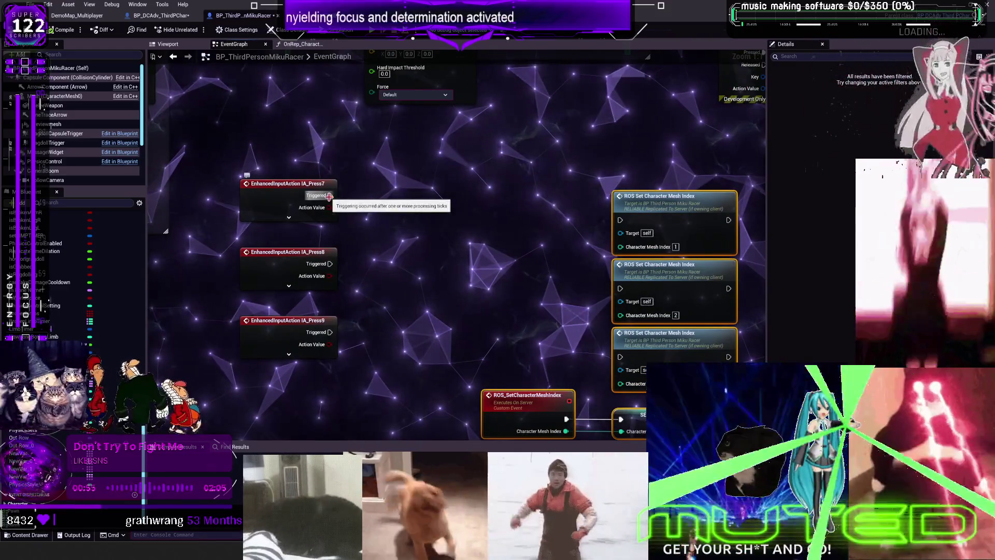
left_click(158, 16)
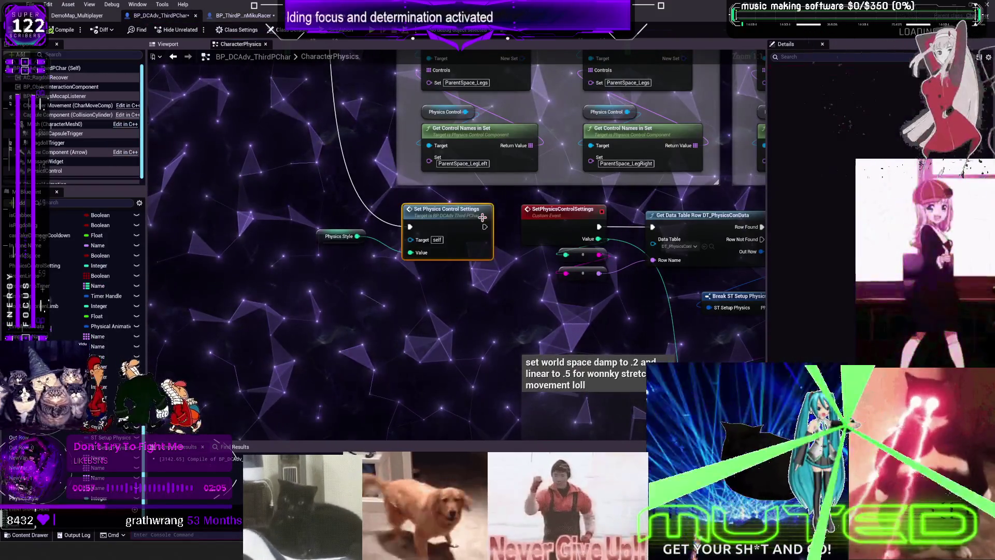
double_click(562, 209)
key("ctrl+c")
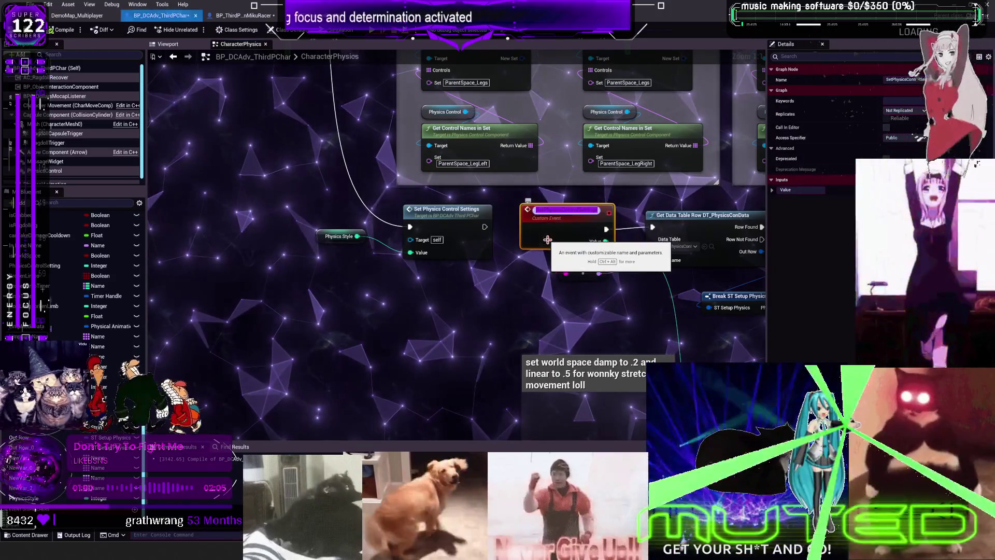
left_click(444, 304)
scroll(435, 296, "down", 2)
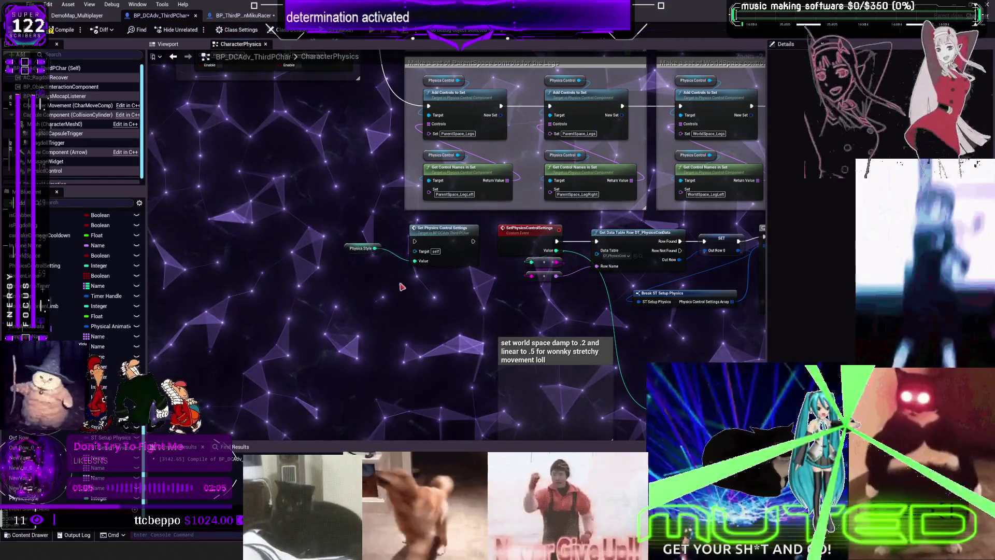
left_click(243, 15)
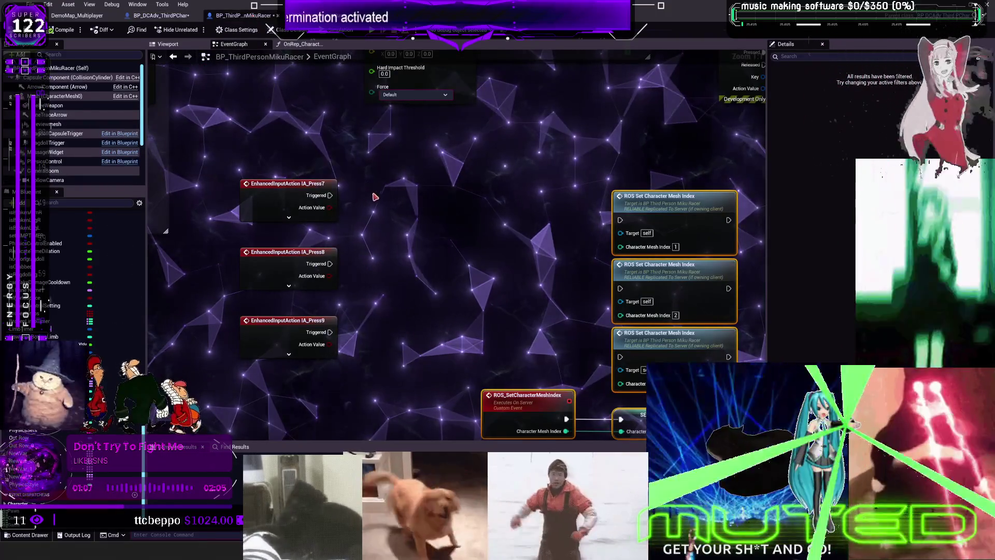
Step: Place a SetPhysicsControlSettings event node and three Set Physics Control Settings call nodes
right_click(388, 188)
key("ctrl+v")
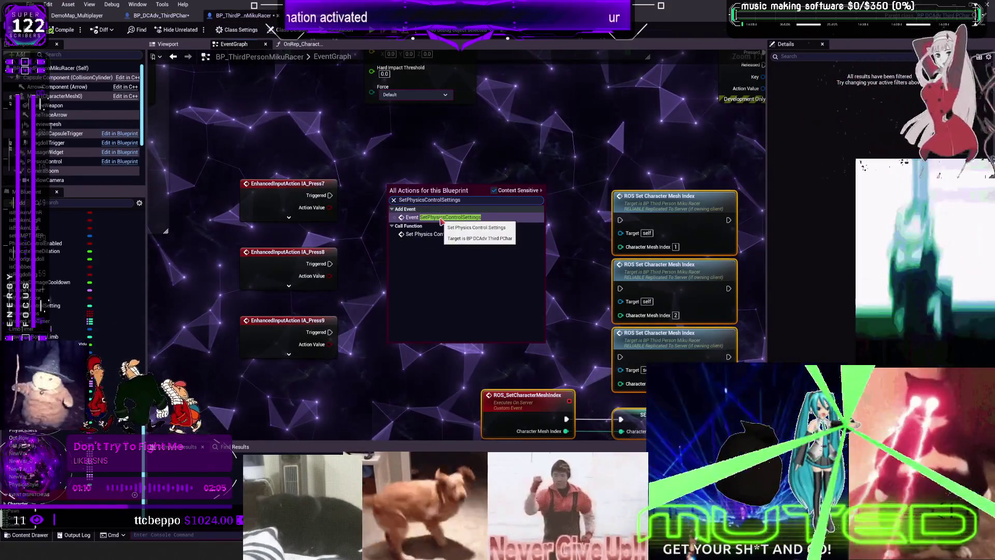
left_click(440, 217)
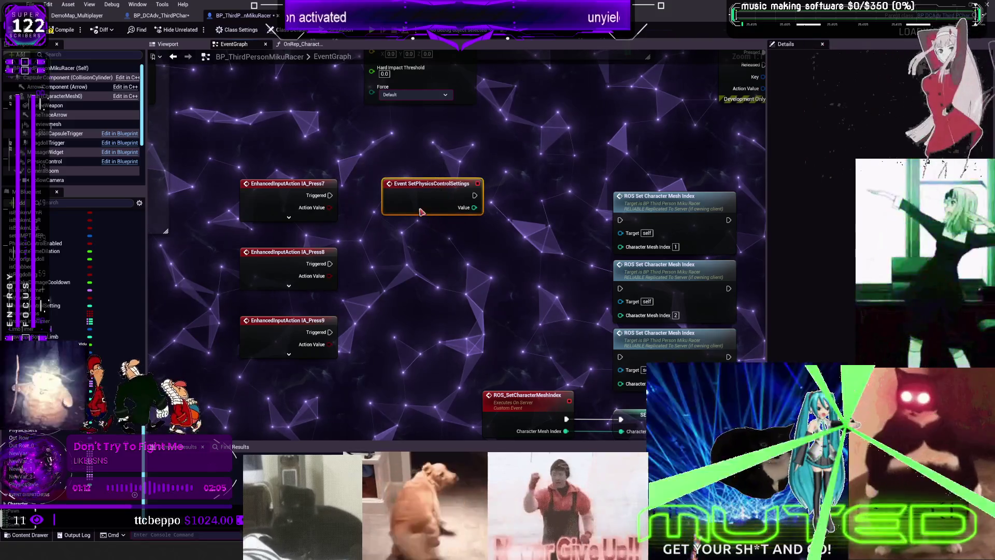
key("ctrl+v")
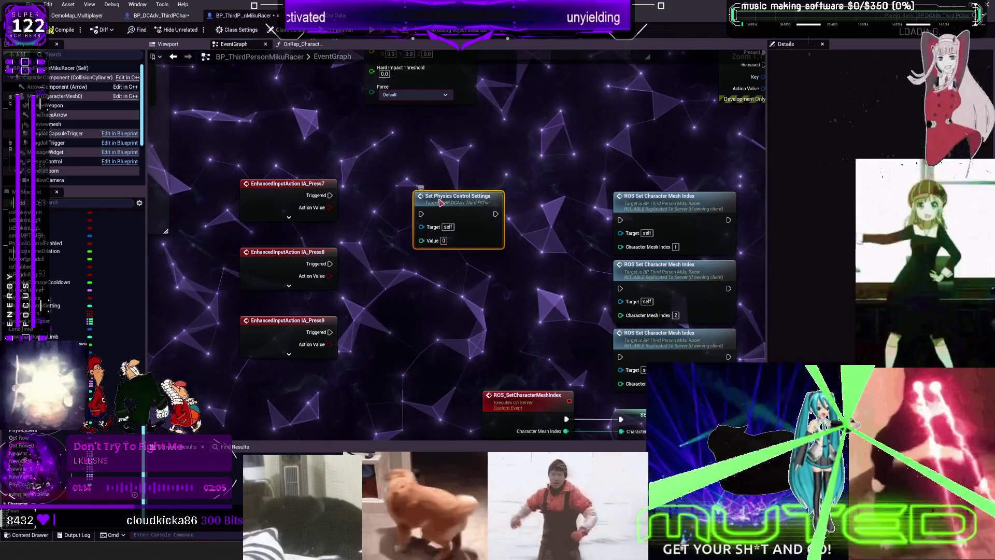
key("ctrl+v")
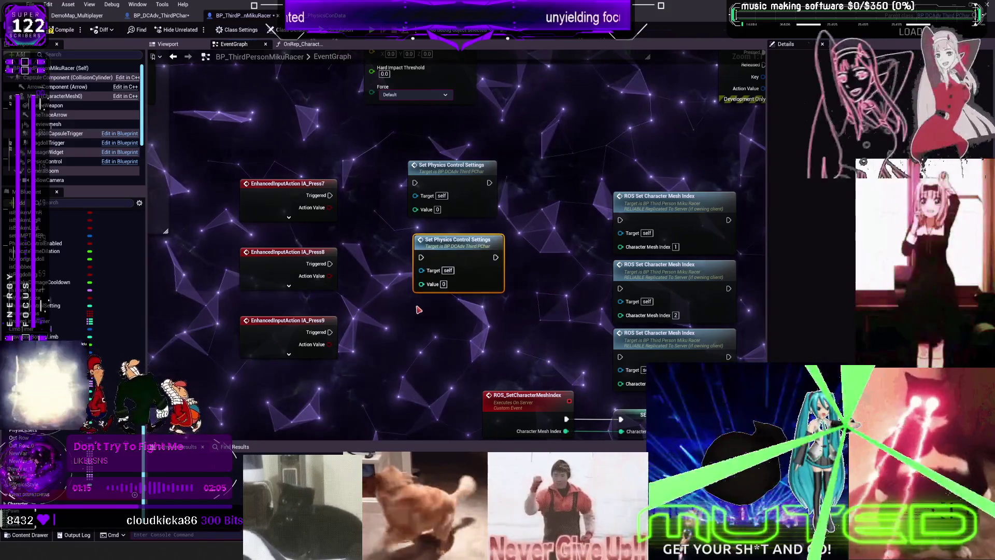
key("ctrl+v")
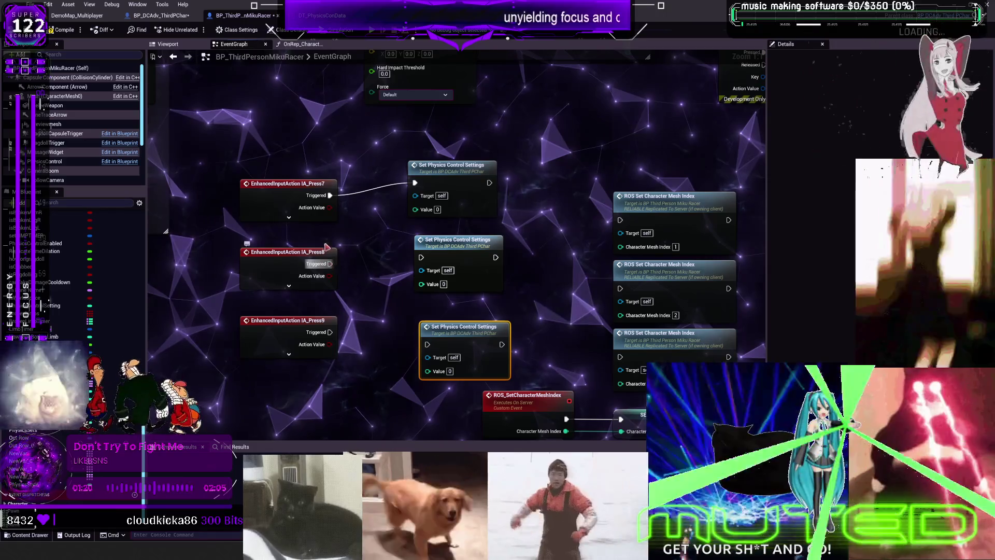
Step: Expand IA_Press7 and position it beside its Set Physics Control Settings call
mouse_move(321, 202)
left_mouse_down()
mouse_move(317, 146)
mouse_move(424, 187)
left_mouse_up()
left_click(289, 161)
left_click(415, 185)
mouse_move(328, 179)
left_mouse_down()
mouse_move(335, 186)
mouse_move(335, 155)
left_mouse_up()
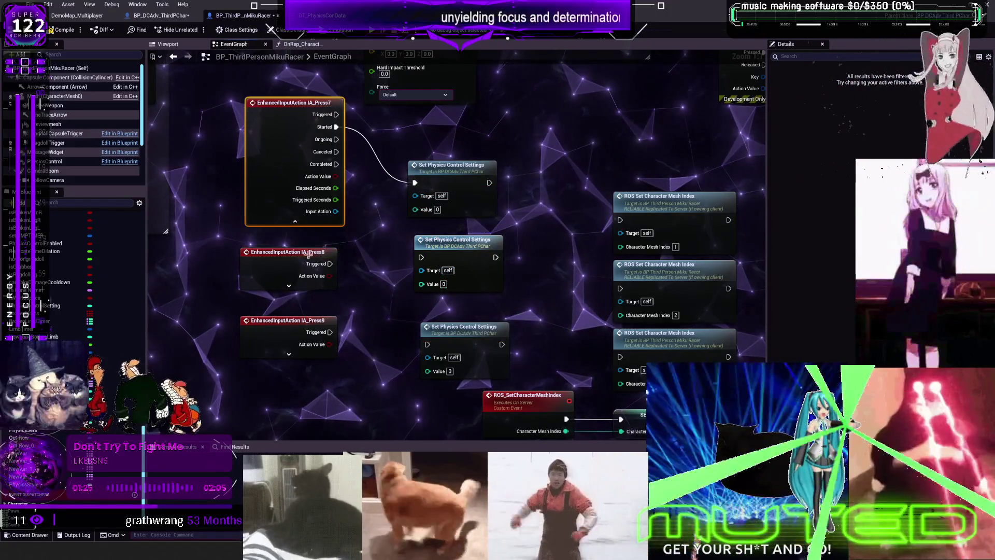
Step: Wire IA_Press8 Started to the second call, expand IA_Press9, and open Widget Reflector
left_click(289, 285)
left_click_drag(289, 252, 206, 196)
left_click_drag(249, 221, 420, 259)
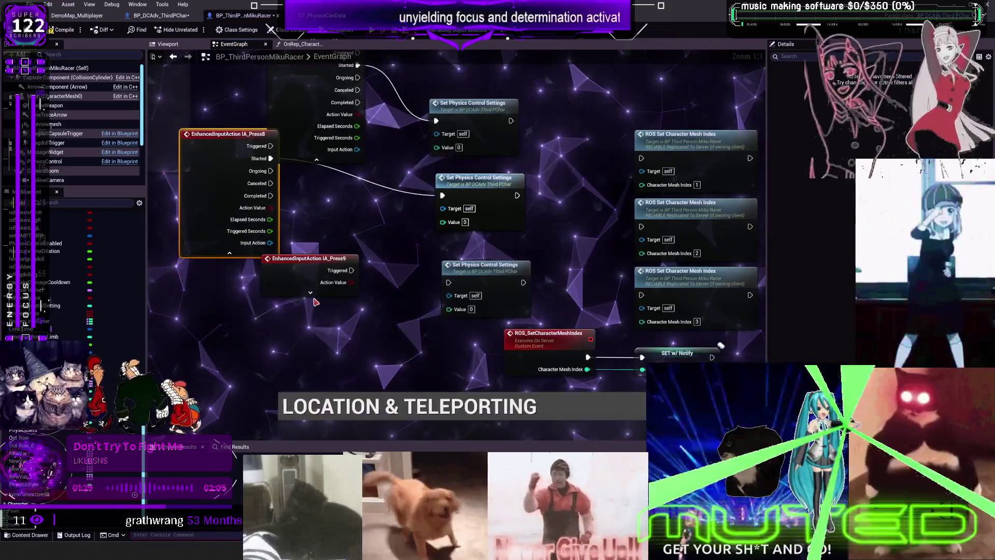
left_click(323, 290)
left_click(322, 292)
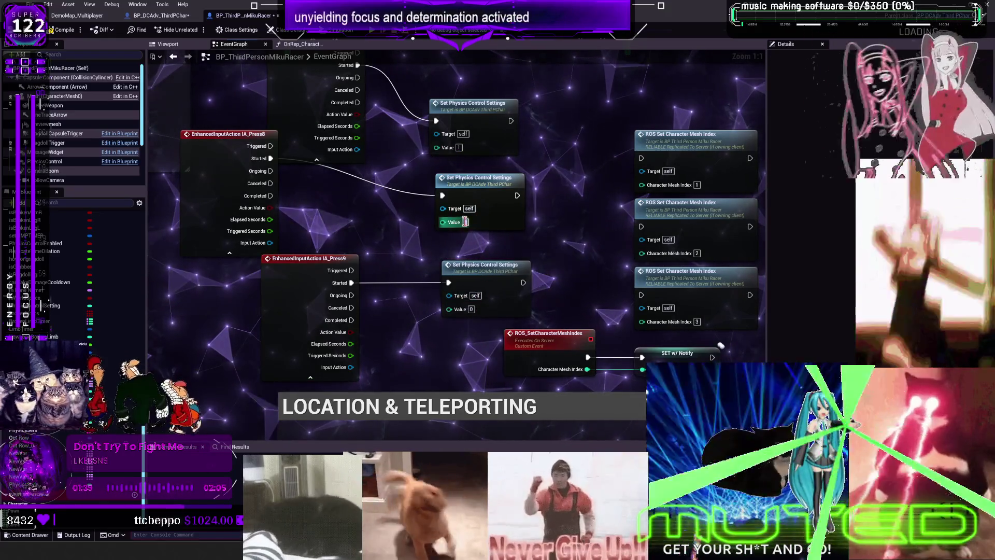
left_click(523, 249)
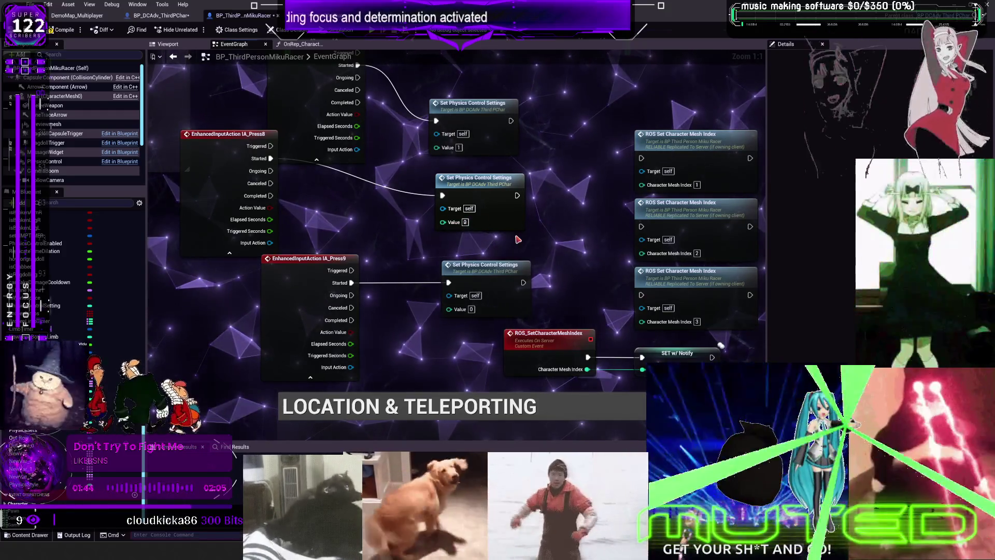
key("ctrl+shift+w")
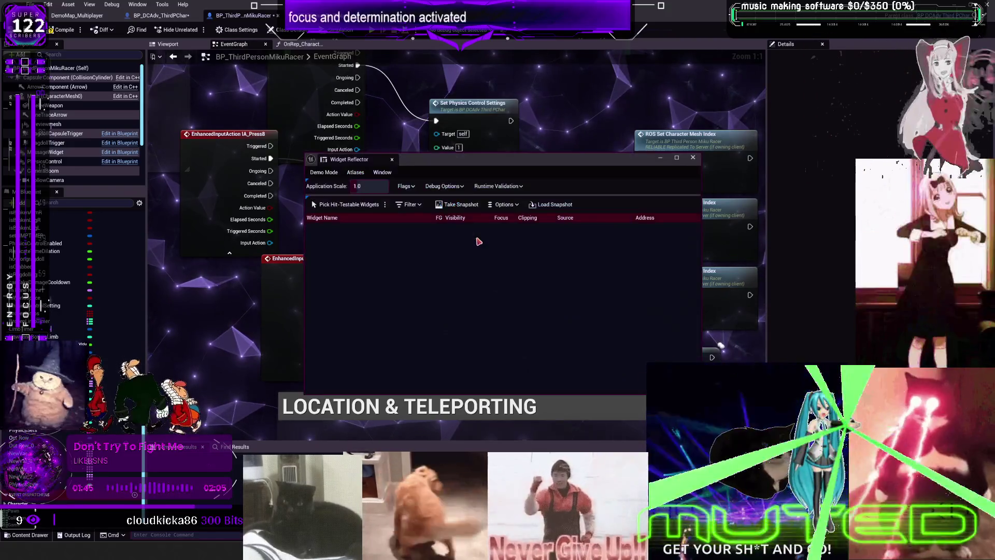
Step: Set Application Scale to 3 and pan to the Set Physics Control Settings nodes
type("3")
key("Return")
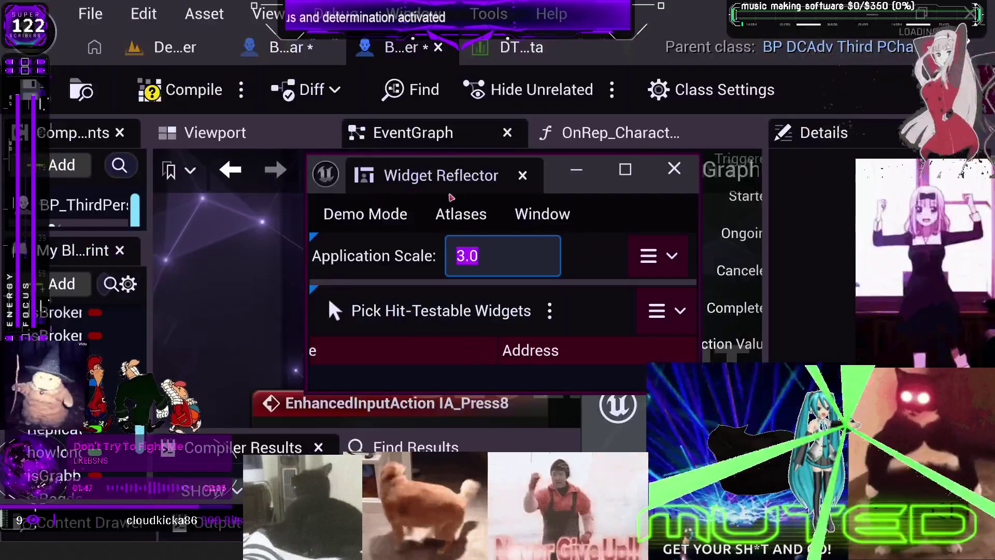
left_click(669, 199)
mouse_move(367, 191)
left_mouse_down()
mouse_move(271, 121)
mouse_move(320, 170)
mouse_move(237, 266)
mouse_move(244, 206)
left_mouse_up()
mouse_move(437, 370)
left_mouse_down()
mouse_move(455, 376)
mouse_move(448, 298)
left_mouse_up()
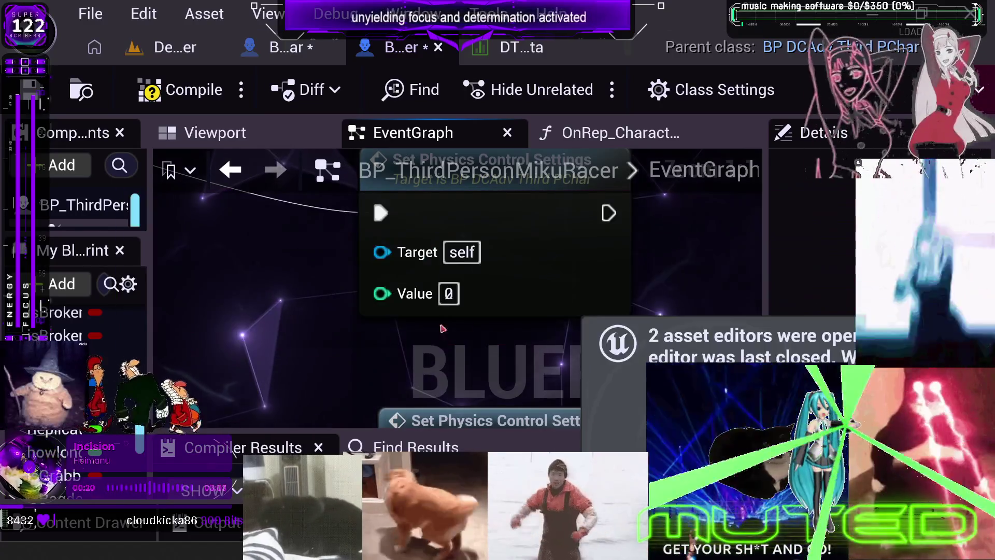
Step: Type a new number into the first Set Physics Control Settings call's Value field
left_click(448, 293)
type("2")
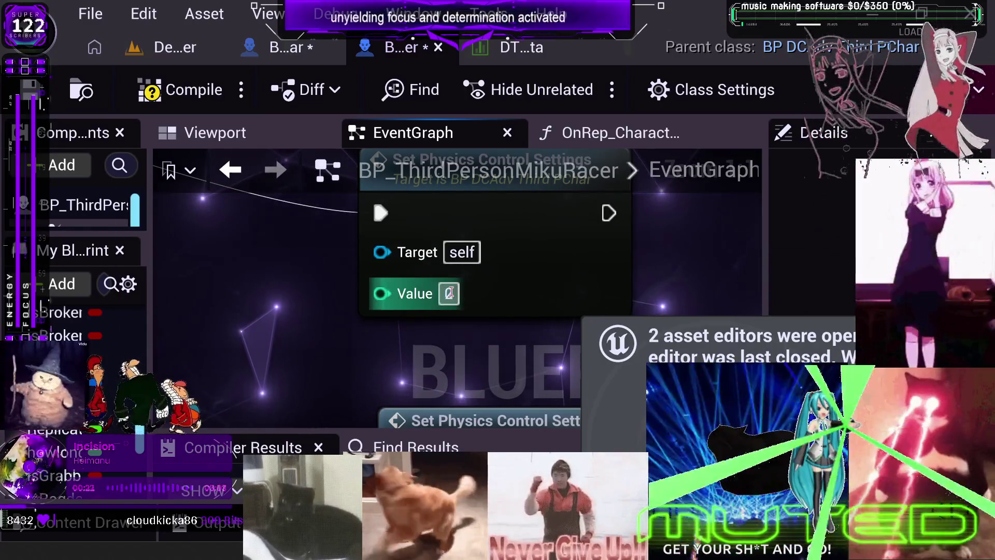
key("BackSpace")
type("0")
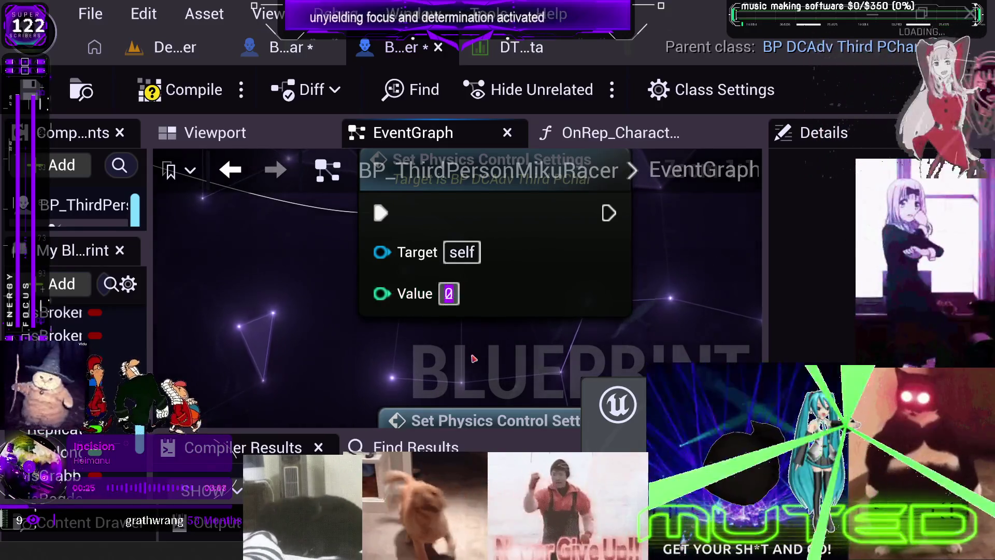
type("233123213123")
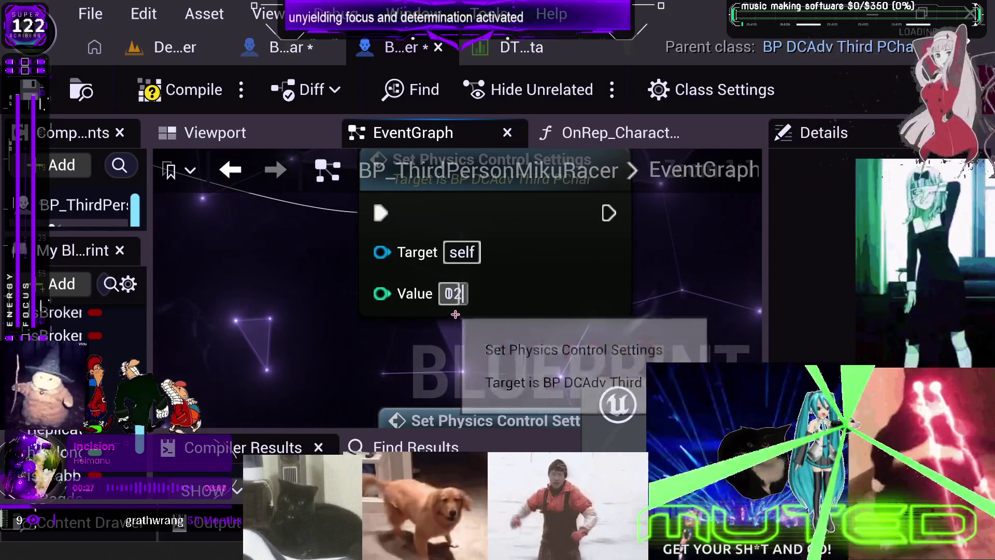
type("0")
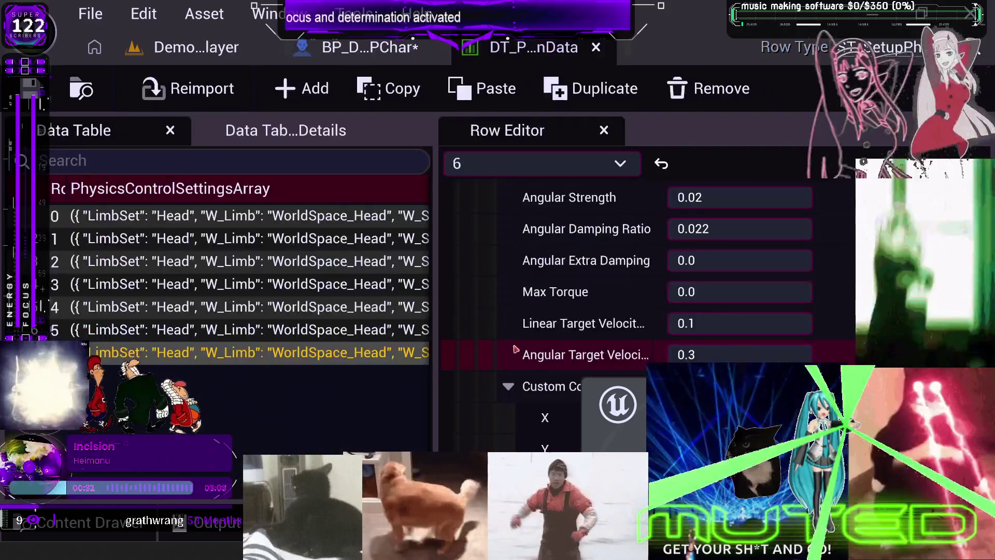
Step: Go back to BP_DCAdv_ThirdPChar and reset the Widget Reflector Application Scale to 1
left_click(337, 55)
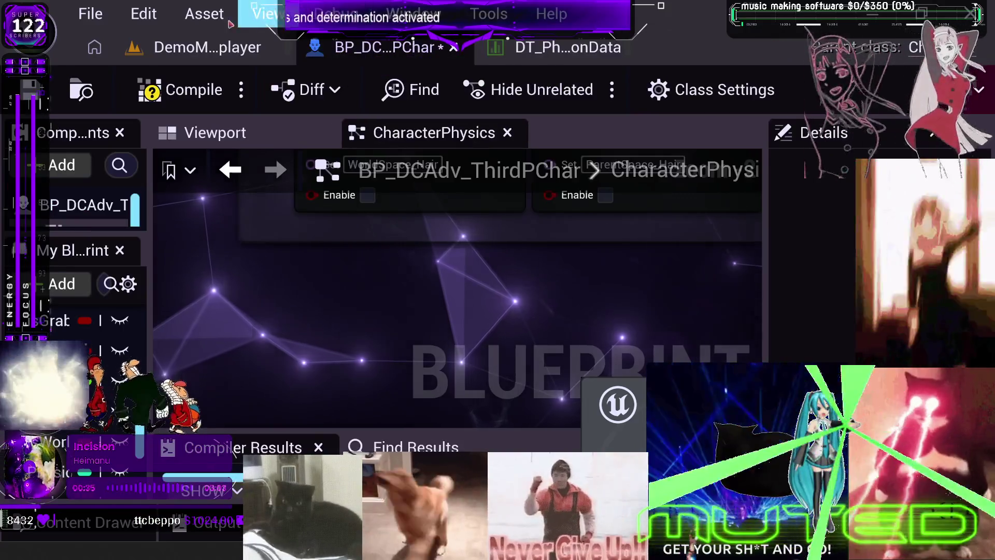
key("ctrl+shift+w")
left_click(477, 239)
type("1")
key("Return")
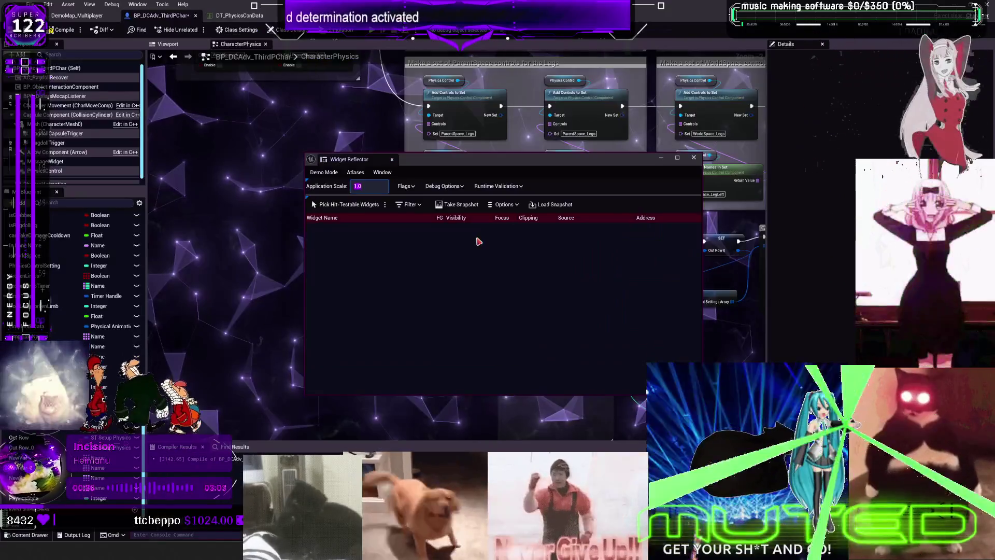
Step: Leave the Widget Reflector and switch to the BP_ThirdPersonMikuRacer EventGraph tab
left_click(321, 120)
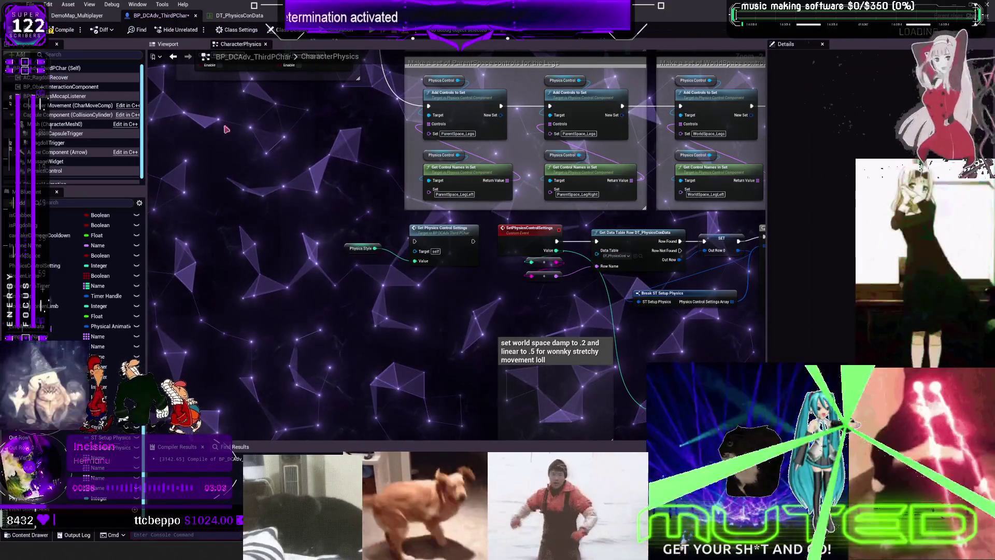
left_click(78, 15)
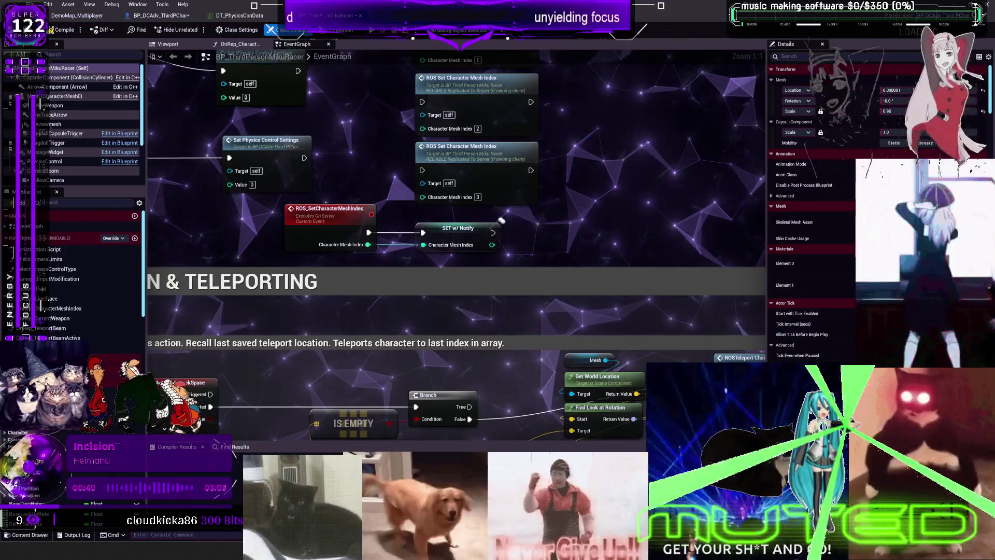
Step: Add and copy Make Literal Int nodes beside the middle Set Physics Control Settings node
mouse_move(245, 106)
left_mouse_down()
mouse_move(483, 154)
mouse_move(504, 203)
mouse_move(499, 237)
left_mouse_up()
left_click(500, 229)
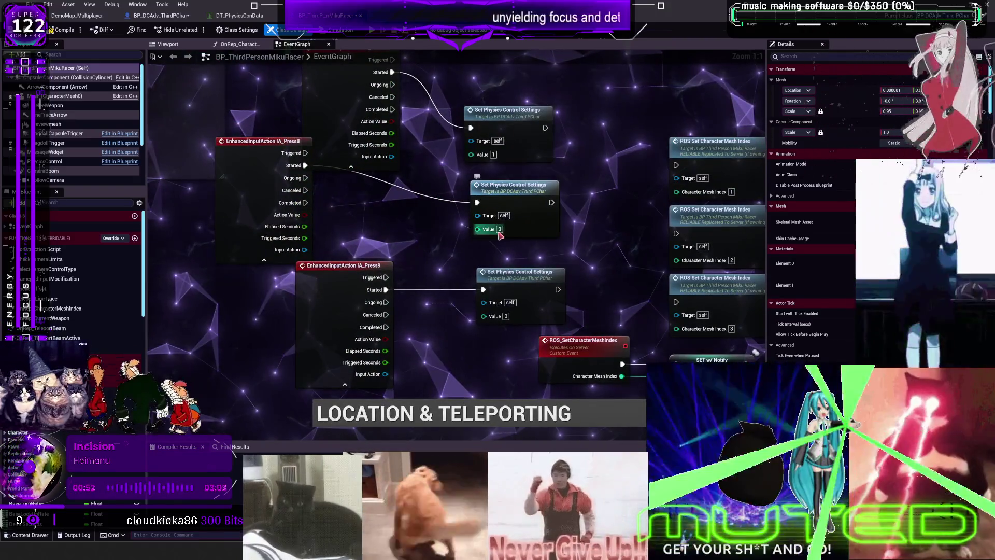
right_click(406, 228)
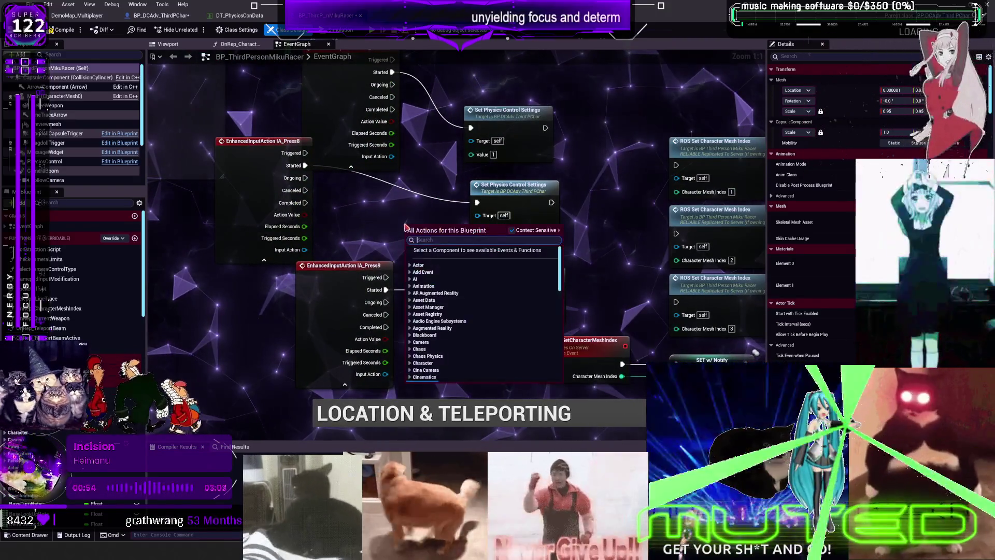
type("make int")
key("Return")
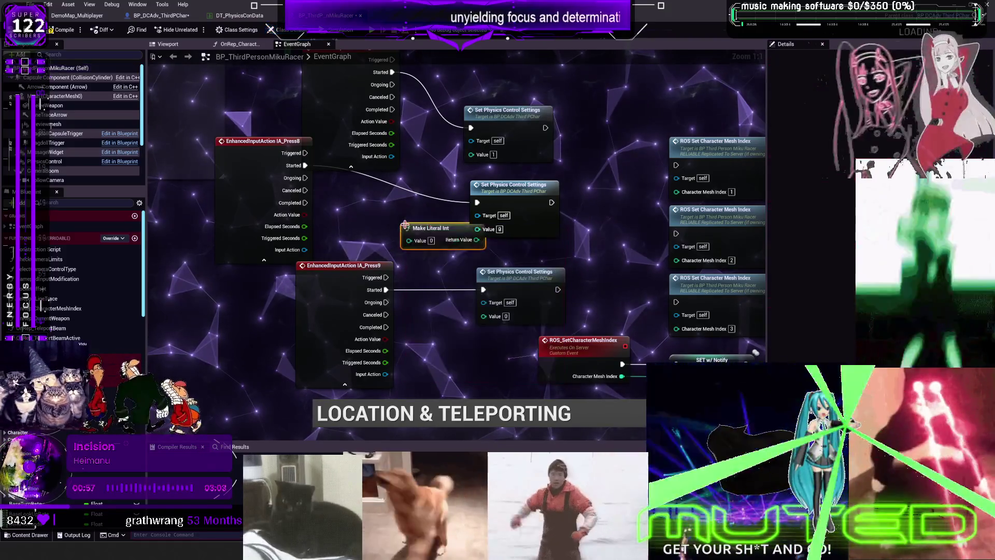
left_click_drag(432, 228, 384, 220)
key("ctrl+c")
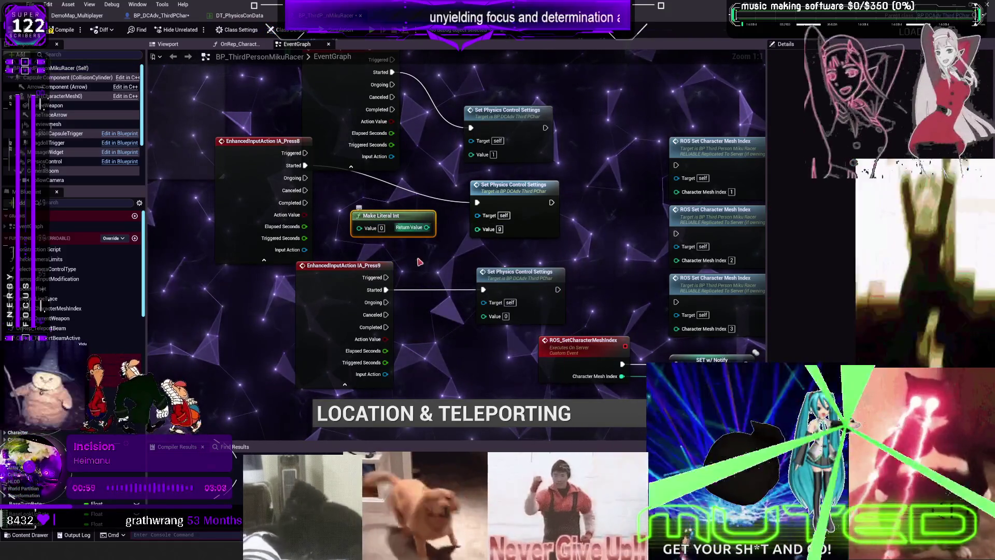
key("ctrl+v")
key("ctrl+v")
mouse_move(456, 154)
left_mouse_down()
mouse_move(369, 185)
mouse_move(473, 165)
left_mouse_up()
left_click(375, 190)
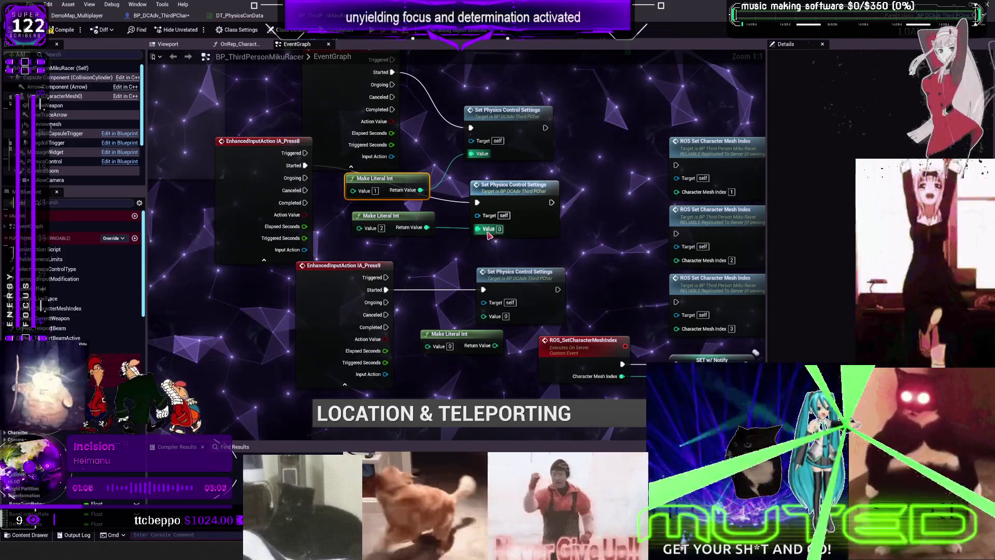
Step: Duplicate the middle settings node, undo it, and delete both Make Literal Int nodes
left_click(518, 233)
key("ctrl+c")
key("ctrl+v")
left_click_drag(595, 224, 601, 224)
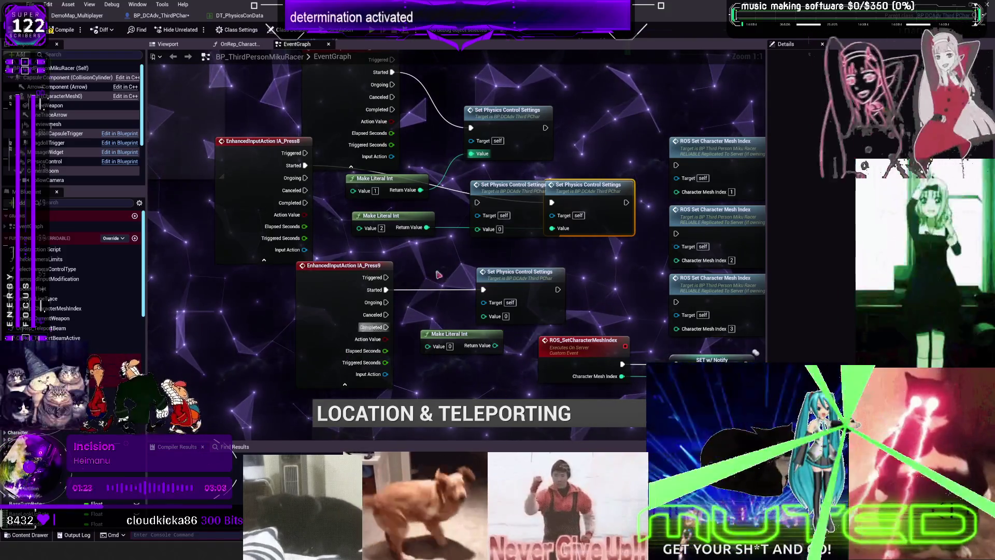
key("ctrl+z")
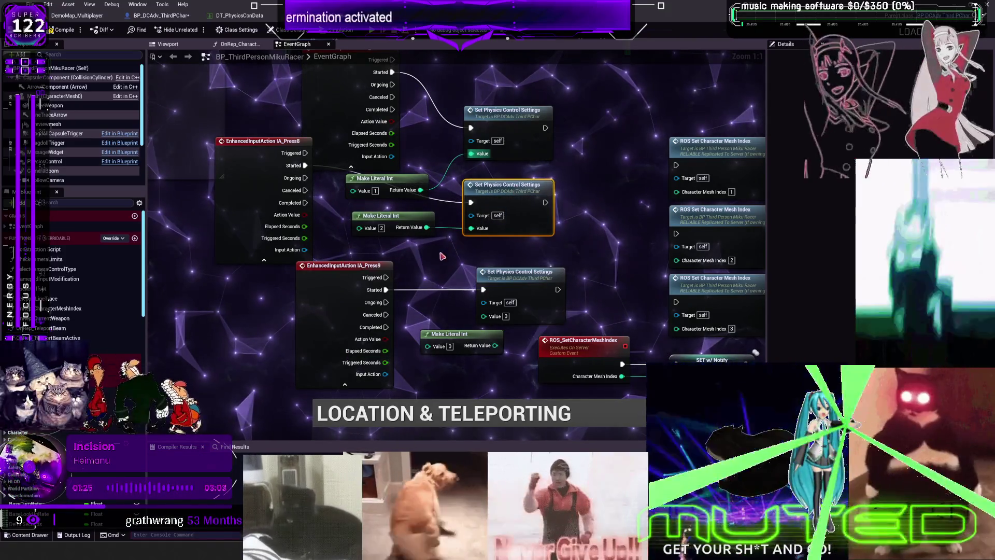
left_click_drag(438, 243, 413, 174)
key("Delete")
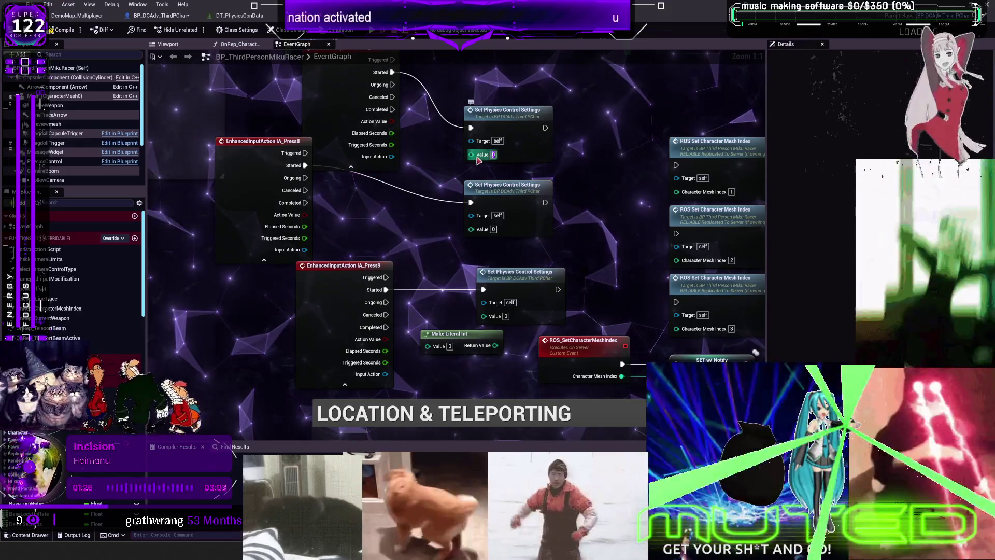
Step: Set the first call's Value to 1 and delete the stray Make Literal Int node
type("1")
key("Return")
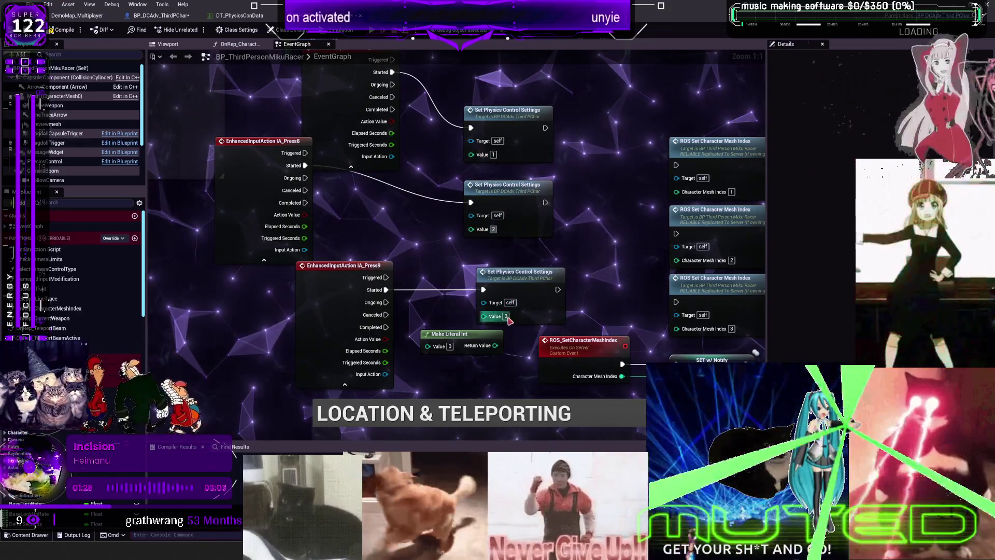
left_click(506, 316)
left_click(448, 334)
key("Delete")
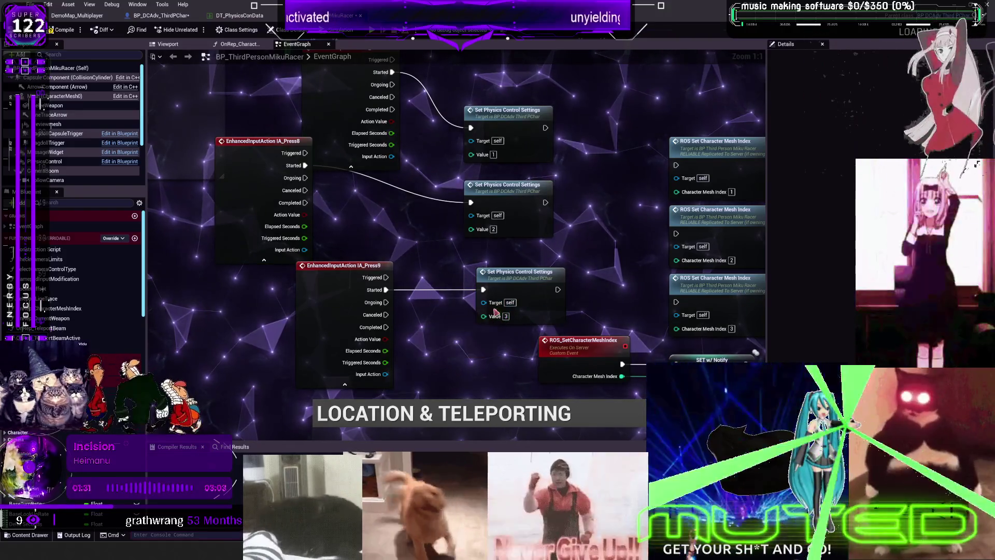
left_click(520, 272)
key("Delete")
Step: Move the IA_Press9 Set Physics Control Settings node upward beside its input event
left_click_drag(386, 290, 471, 202)
left_click(508, 191)
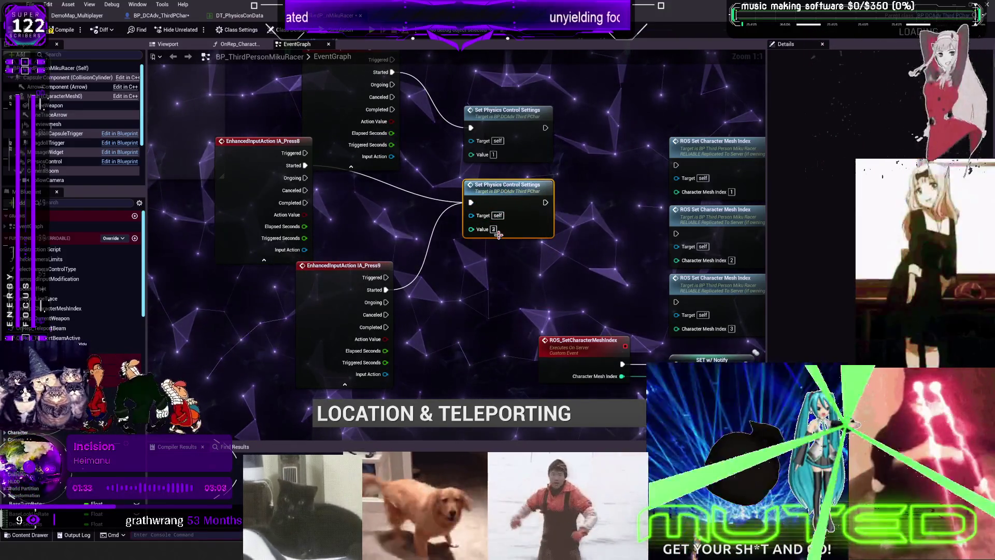
scroll(500, 236, "up", 3)
scroll(500, 236, "up", 4)
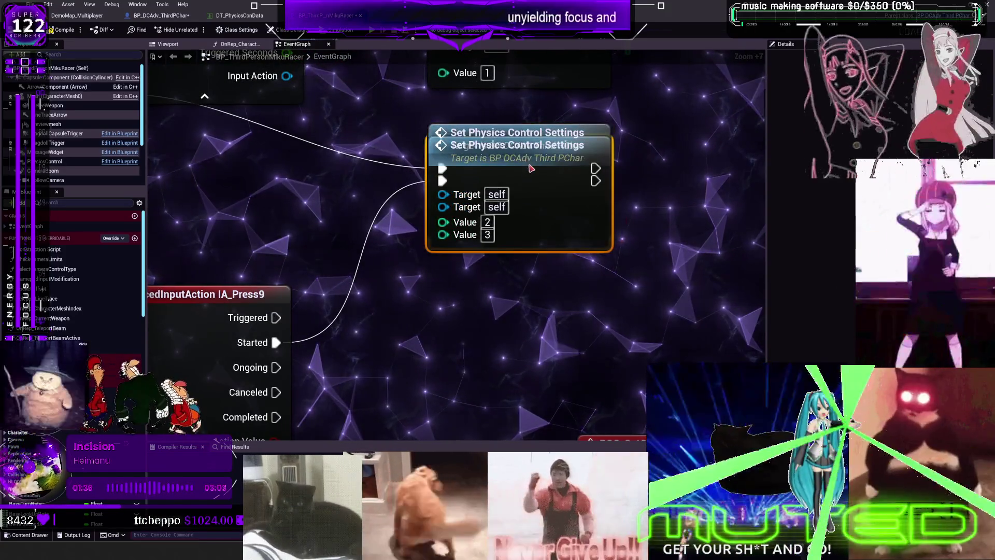
key("ctrl+z")
scroll(520, 280, "down", 3)
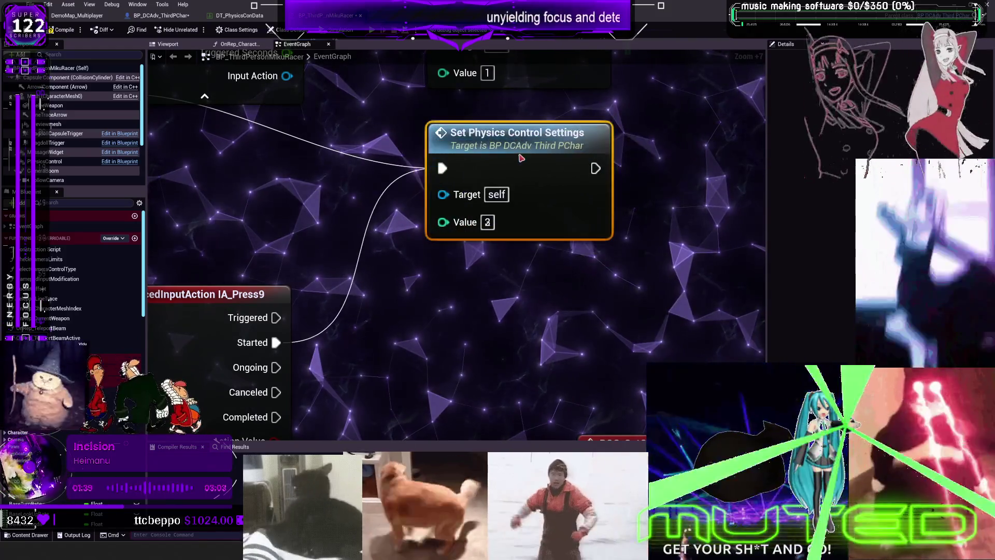
key("ctrl+y")
scroll(520, 296, "down", 5)
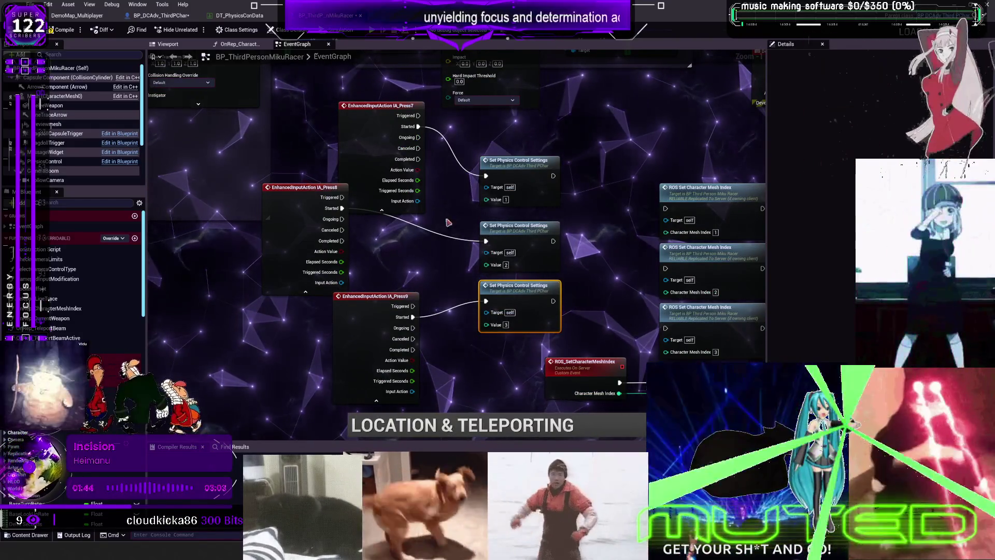
Step: Compile the character blueprint and start a Play-in-Editor session (Alt+P) in the level
left_click(61, 34)
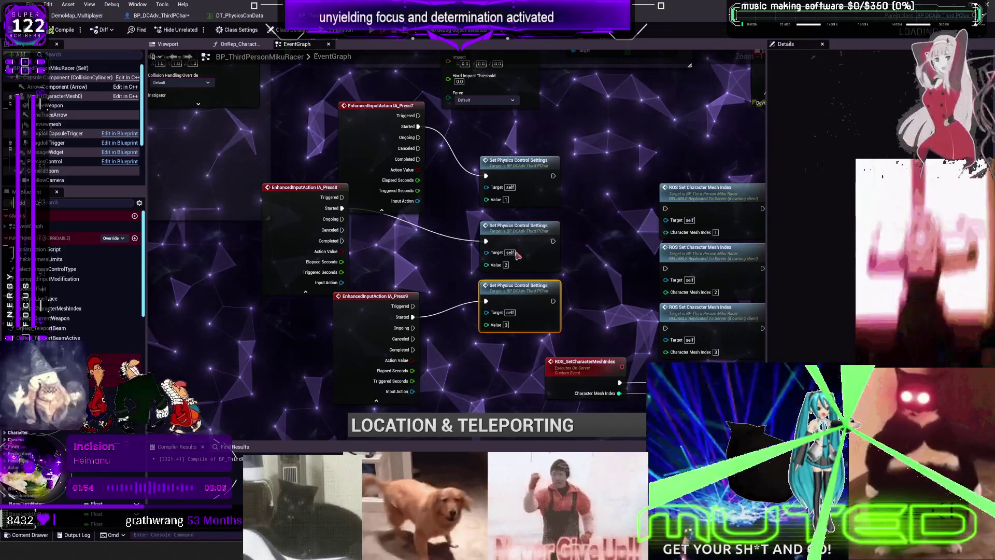
left_click(77, 15)
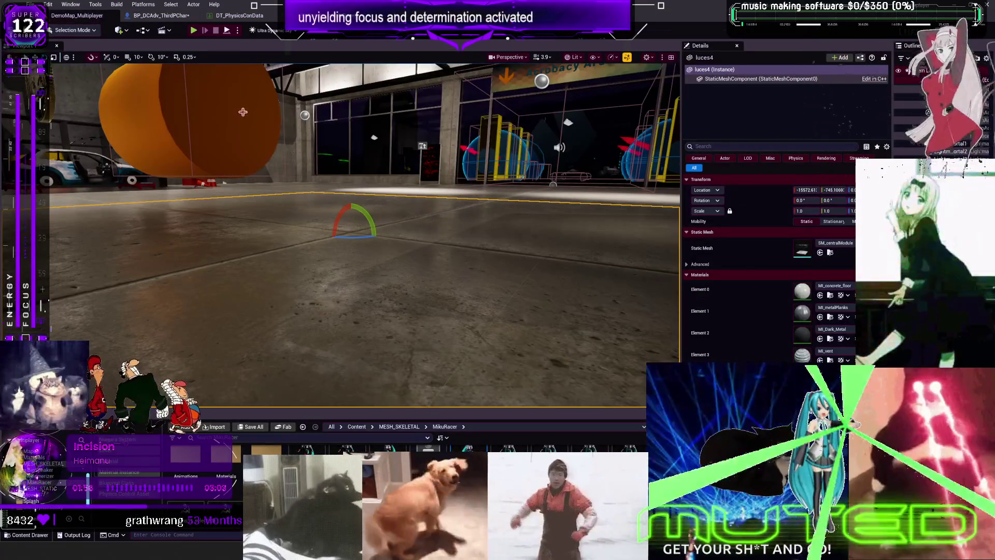
key("Escape")
key("alt+p")
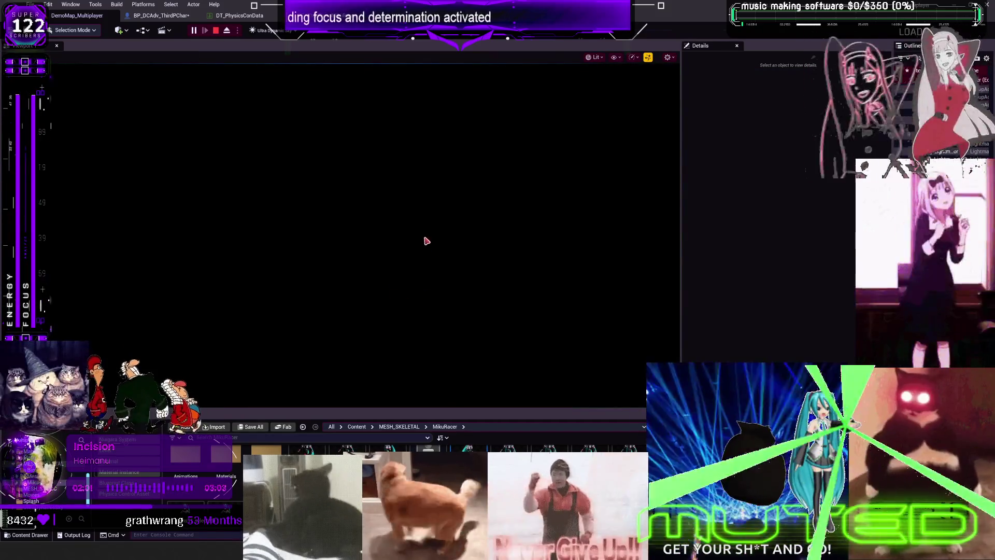
Step: Run MikuRacer left and right with A and D, then stop and return to the blueprint
key("a")
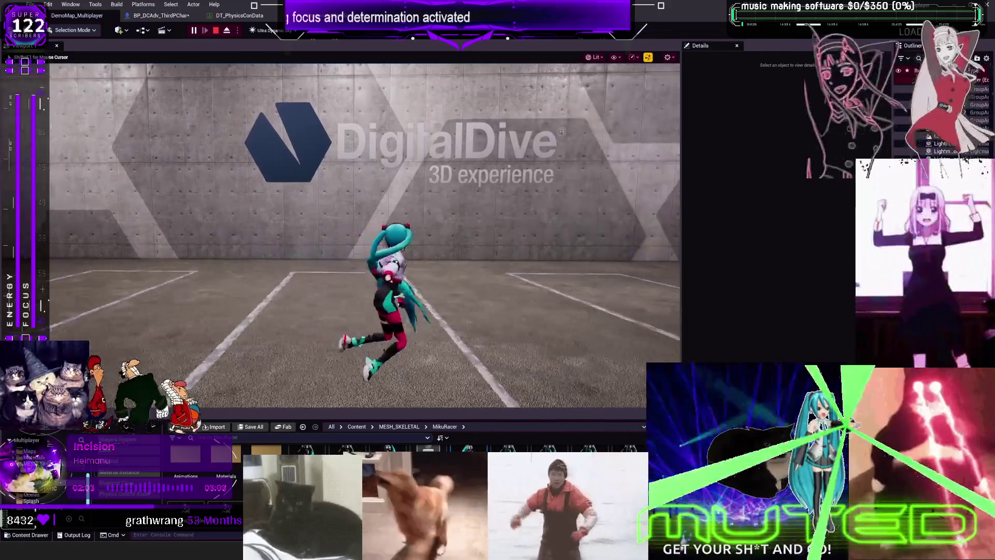
key("d")
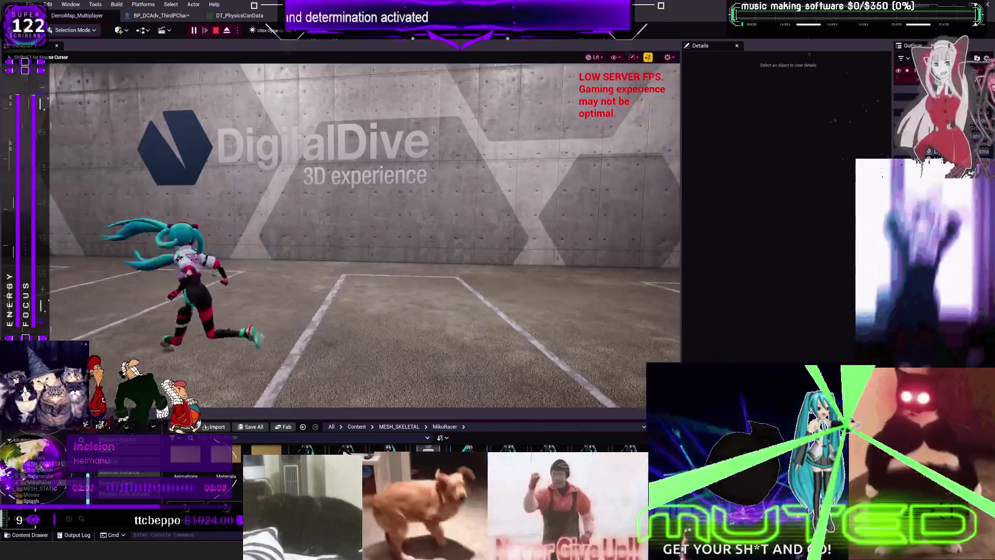
key("Escape")
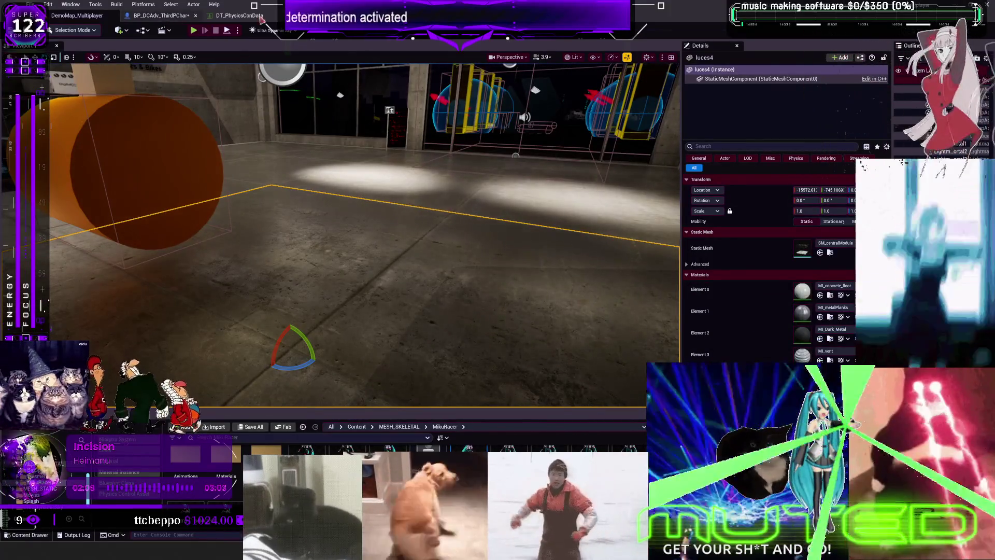
left_click(161, 15)
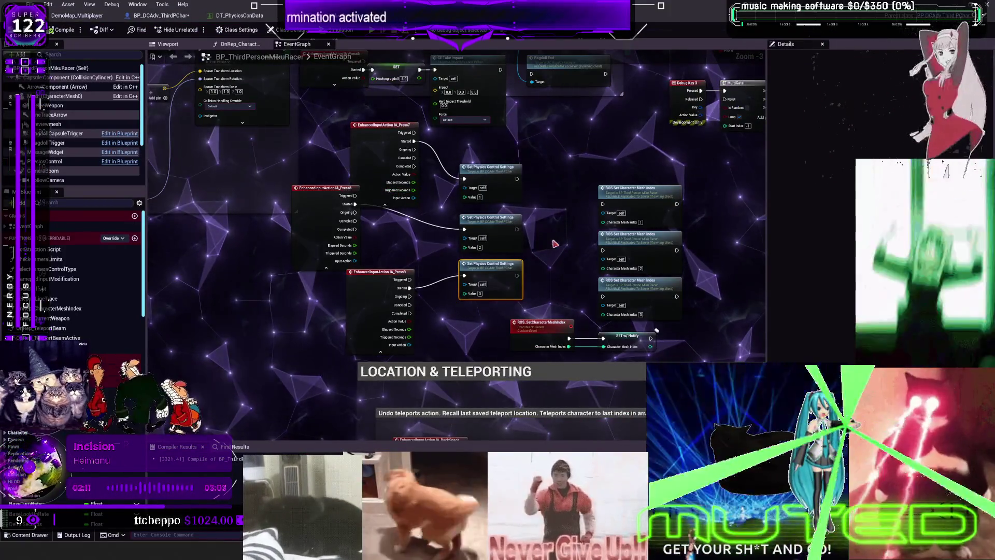
Step: Pan the event graph to bring the MultiGate and Debug Key 3 nodes into view
left_click_drag(555, 236, 390, 191)
scroll(390, 192, "up", 2)
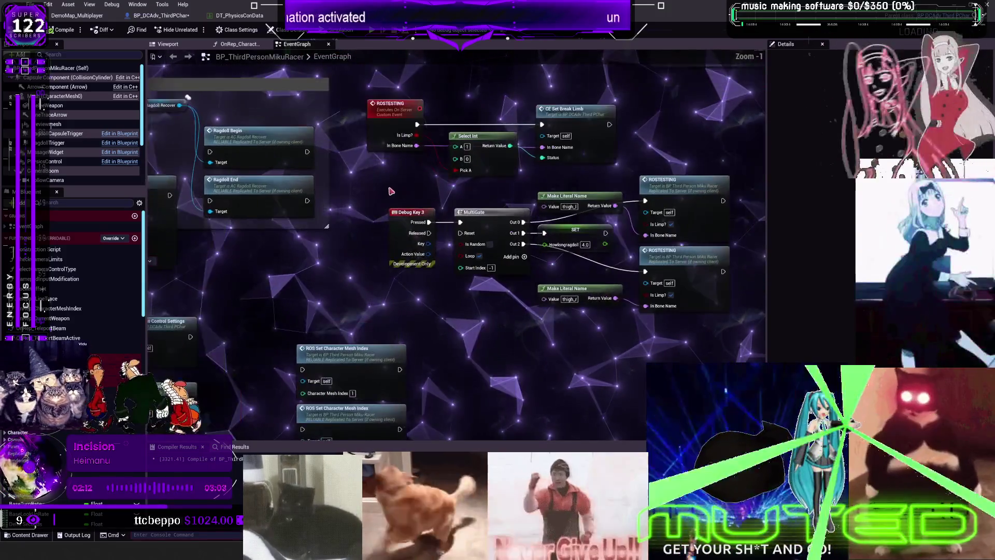
left_click_drag(389, 191, 665, 89)
mouse_move(700, 120)
left_mouse_down()
mouse_move(561, 186)
mouse_move(613, 209)
mouse_move(724, 220)
mouse_move(854, 175)
mouse_move(875, 141)
left_mouse_up()
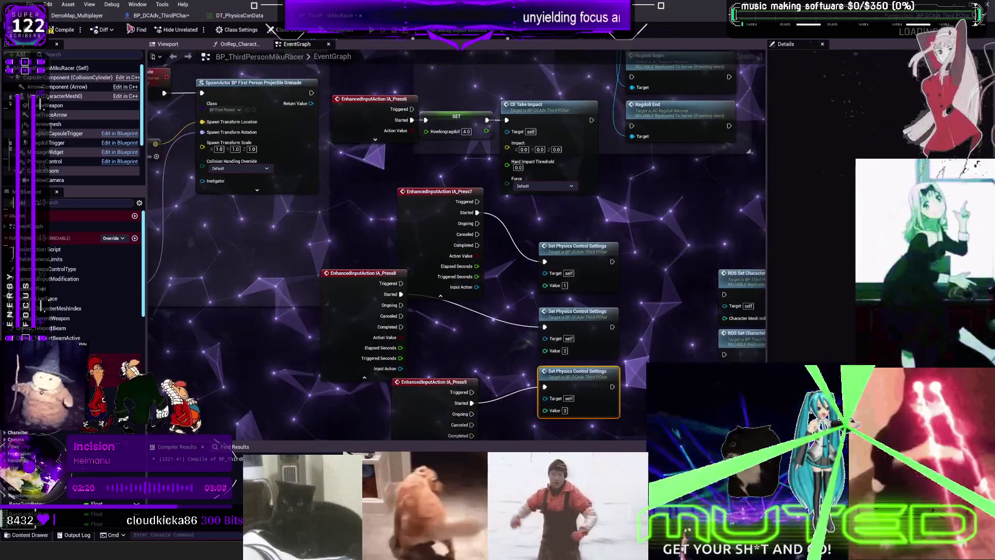
Step: Compile the MikuRacer blueprint, glance at DT_PhysicsConData, and return to DemoMap_Multiplayer
left_click(66, 32)
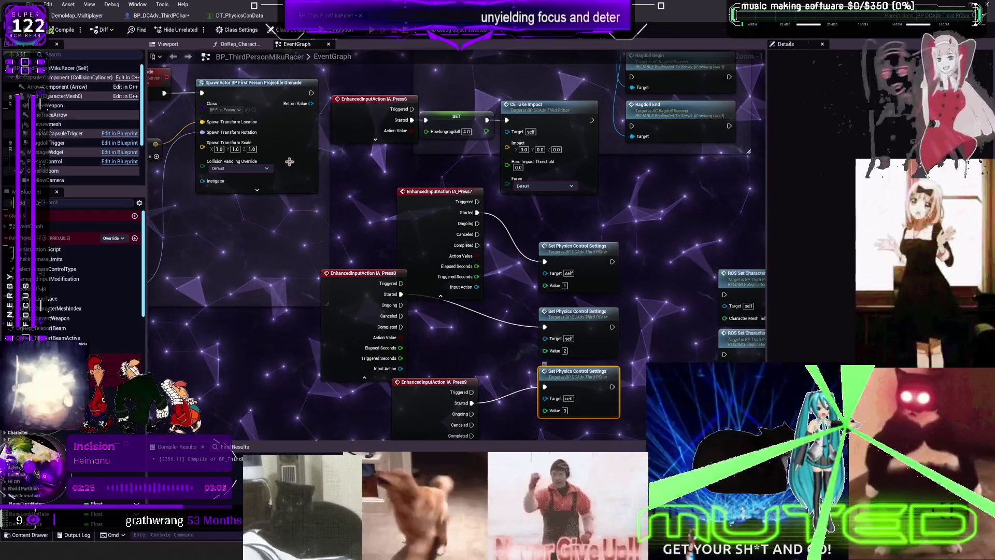
left_click(250, 17)
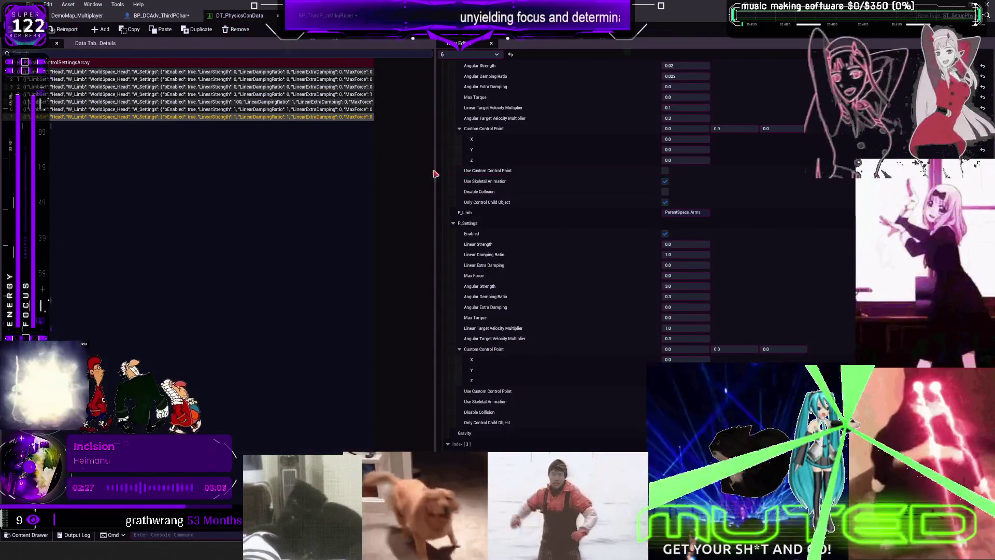
left_click(72, 16)
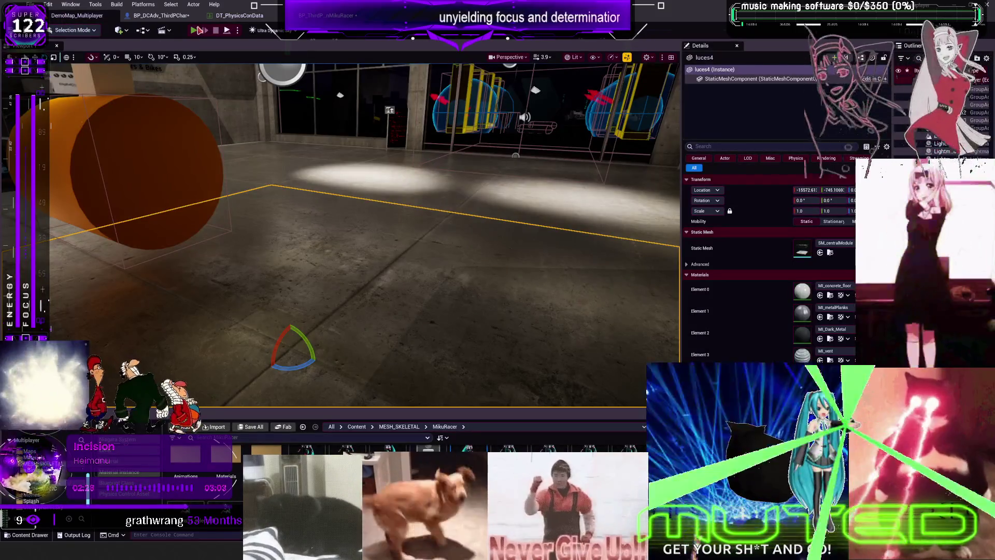
Step: Play-test the level with Alt+P, dive Miku with W, stop, and reopen the BP_DCAdv_ThirdPChar graph
key("alt+p")
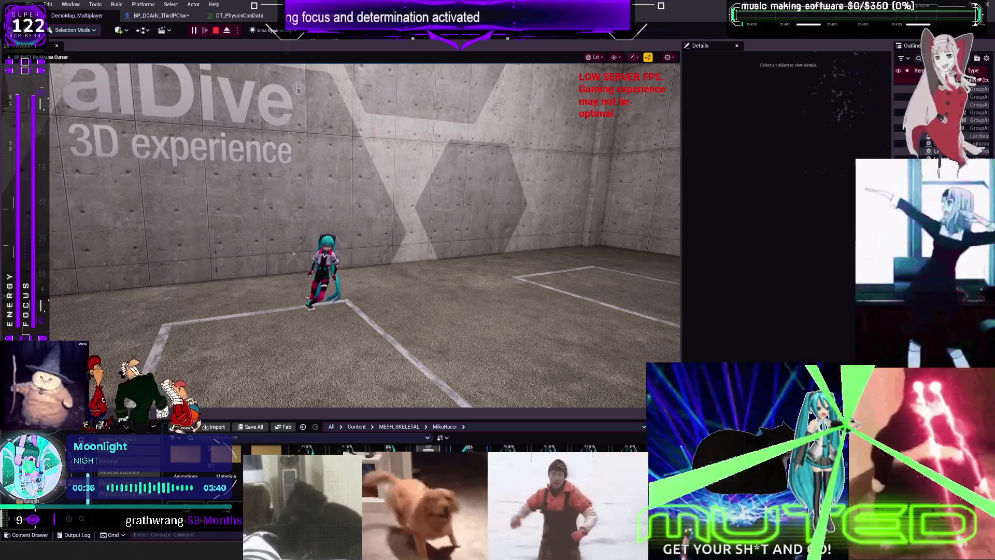
key("w")
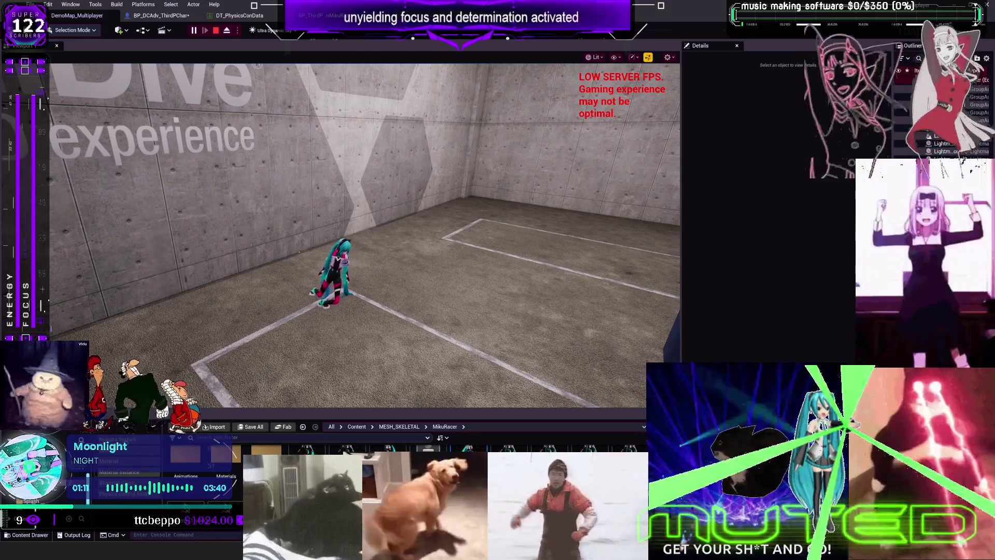
key("Escape")
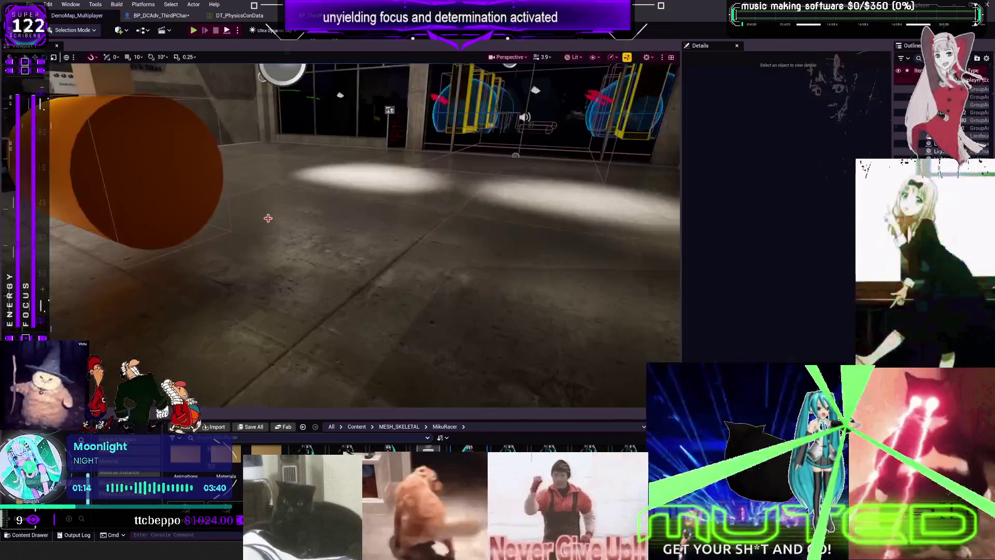
left_click(180, 21)
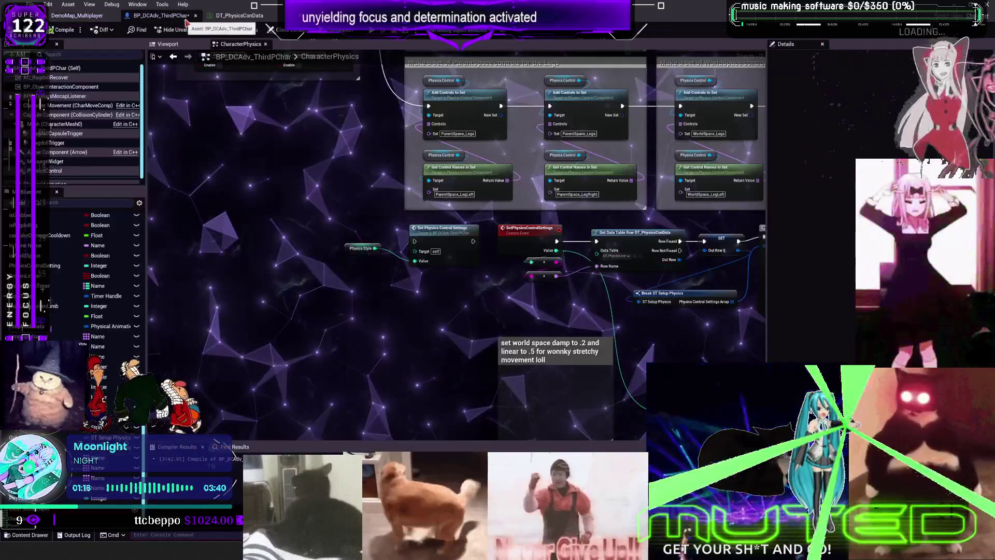
scroll(376, 214, "down", 2)
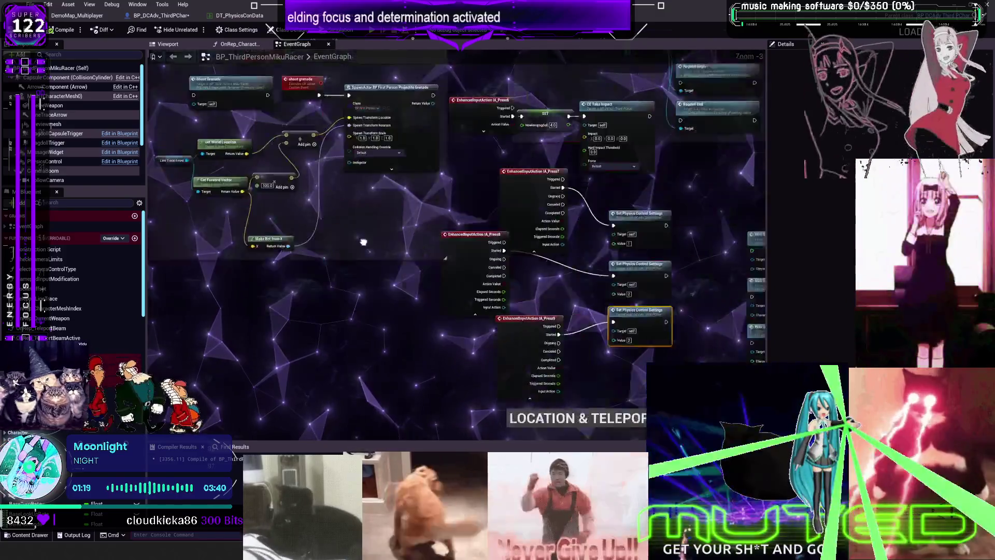
left_click_drag(363, 242, 213, 72)
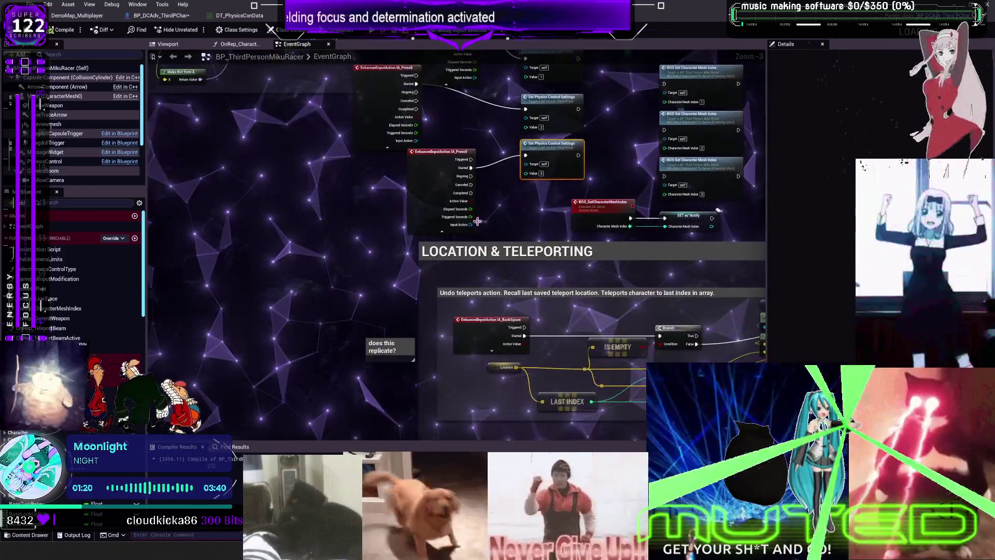
mouse_move(363, 242)
left_mouse_down()
mouse_move(137, 395)
mouse_move(96, 498)
left_mouse_up()
mouse_move(552, 104)
left_mouse_down()
mouse_move(473, 264)
mouse_move(465, 178)
mouse_move(365, 256)
mouse_move(652, 185)
left_mouse_up()
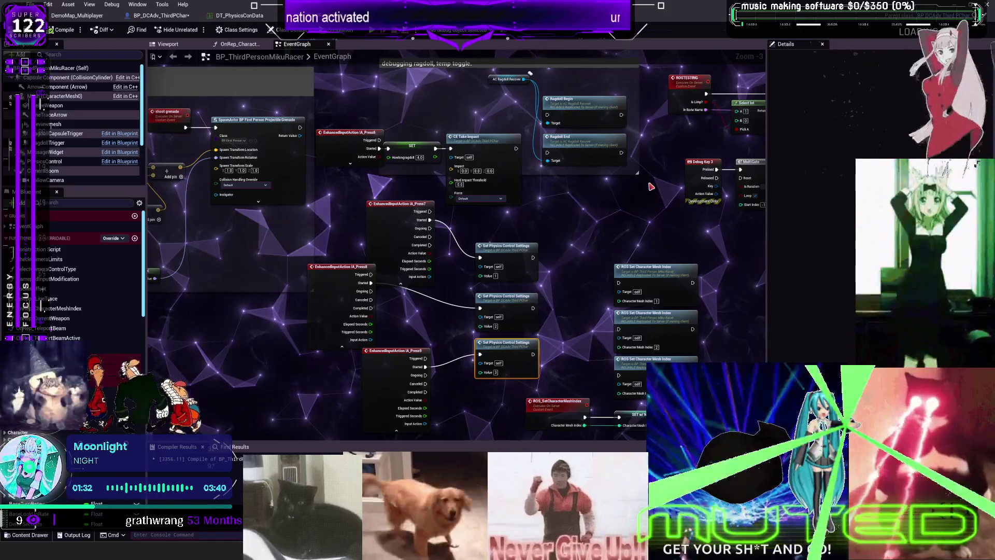
Step: Add Debug Key 1 and Debug Key 2 event nodes to the MikuRacer graph
left_click_drag(256, 380, 306, 308)
right_click(306, 308)
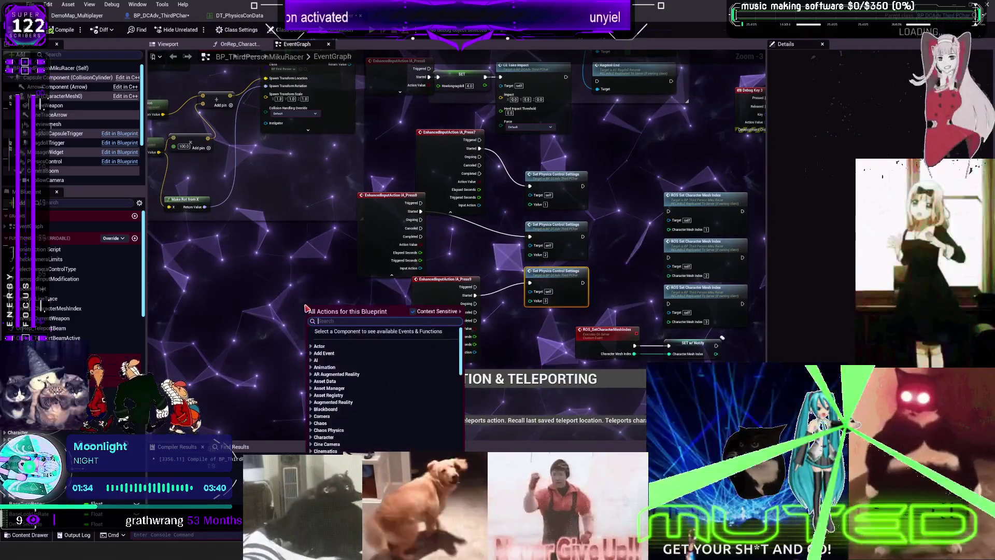
type("debug 1")
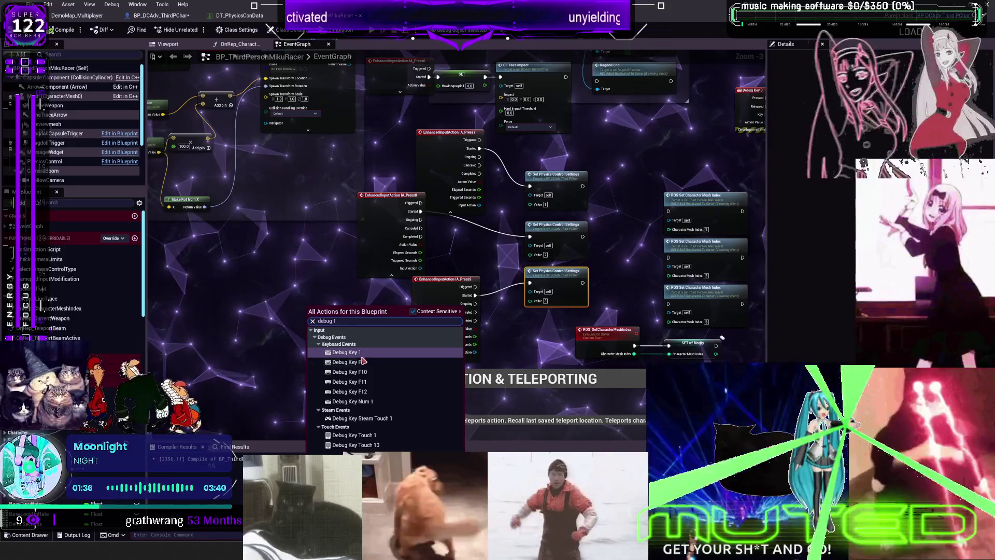
left_click(346, 352)
right_click(265, 359)
type("debug")
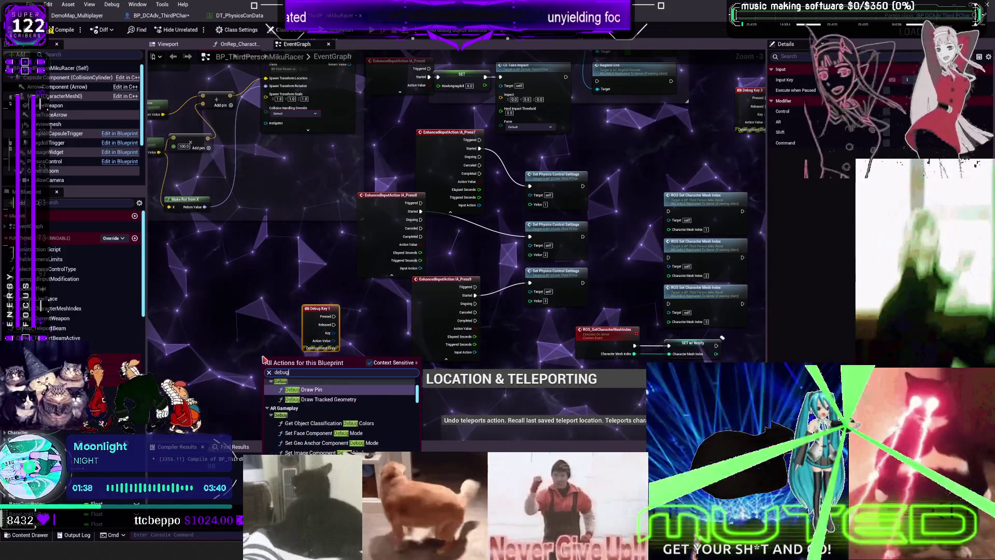
right_click(260, 324)
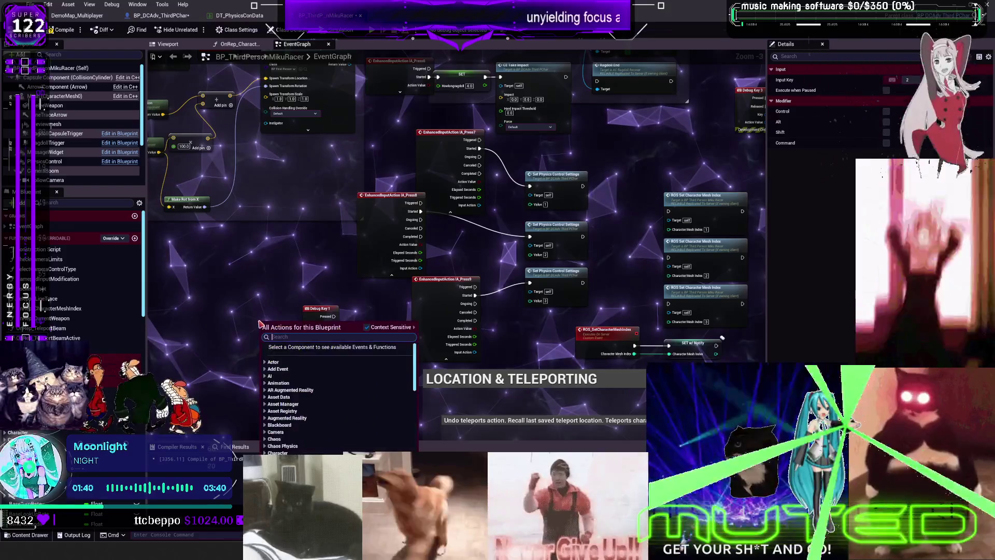
type("debug 2")
left_click(308, 368)
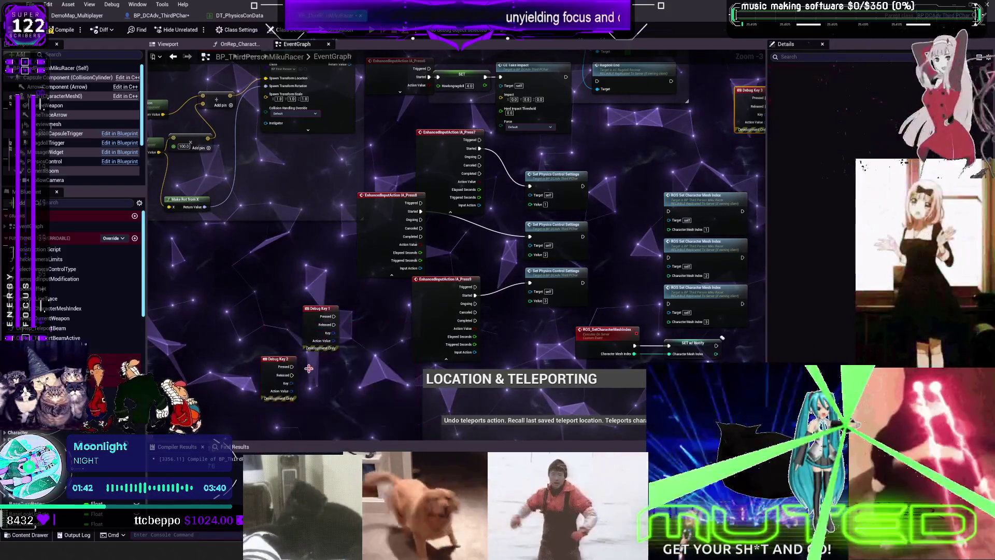
Step: Wire Debug Keys 1, 2 and 3 to their own Set Physics Control Settings nodes
left_click(458, 242)
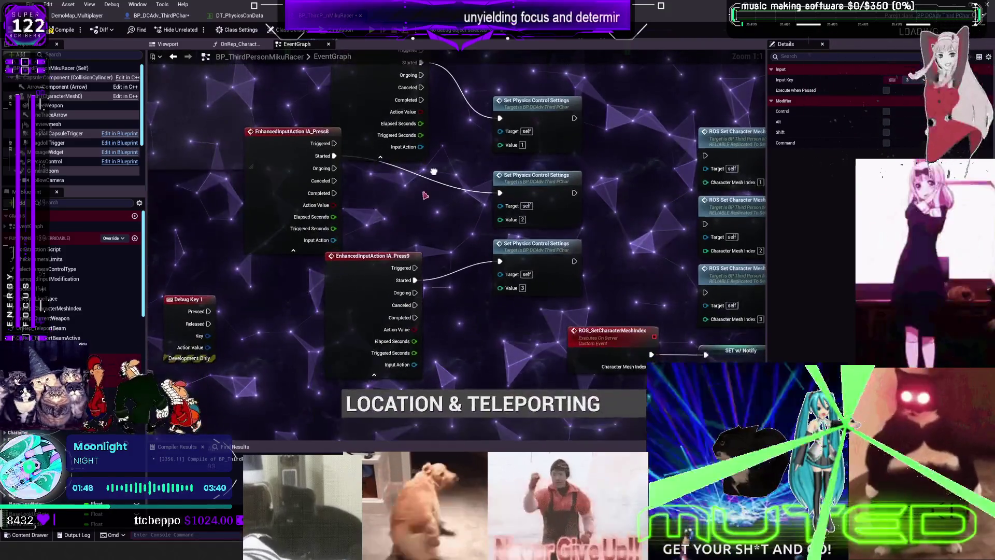
mouse_move(208, 311)
left_mouse_down()
mouse_move(455, 200)
mouse_move(446, 188)
mouse_move(499, 118)
left_mouse_up()
scroll(438, 208, "down", 2)
mouse_move(218, 343)
left_mouse_down()
mouse_move(350, 233)
mouse_move(483, 197)
left_mouse_up()
mouse_move(236, 403)
left_mouse_down()
mouse_move(278, 327)
mouse_move(279, 373)
left_mouse_up()
left_click_drag(725, 155, 544, 324)
mouse_move(609, 174)
left_mouse_down()
mouse_move(492, 331)
mouse_move(347, 268)
left_mouse_up()
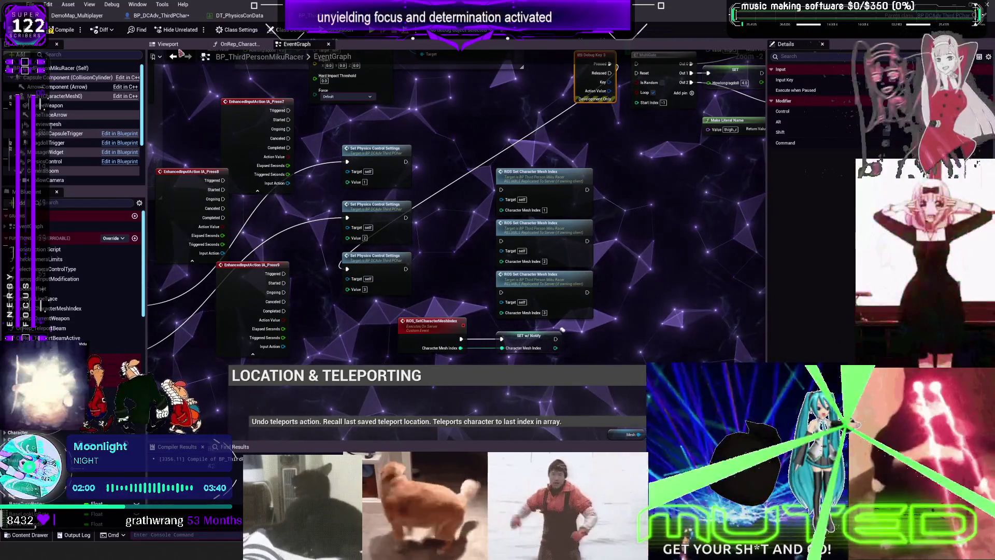
Step: Open DT_PhysicsConData and review the physics values of rows 2, 6 and 1
left_click(225, 17)
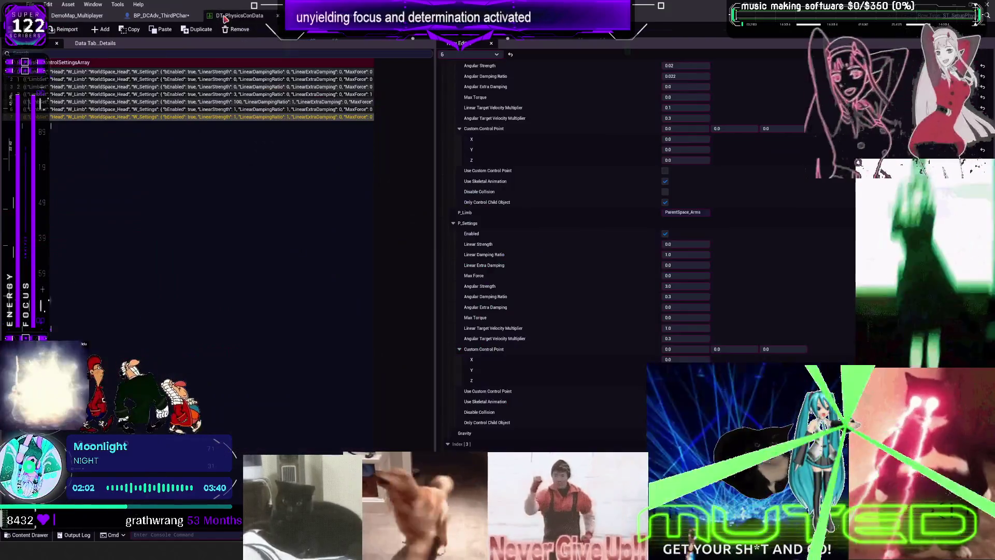
left_click(42, 79)
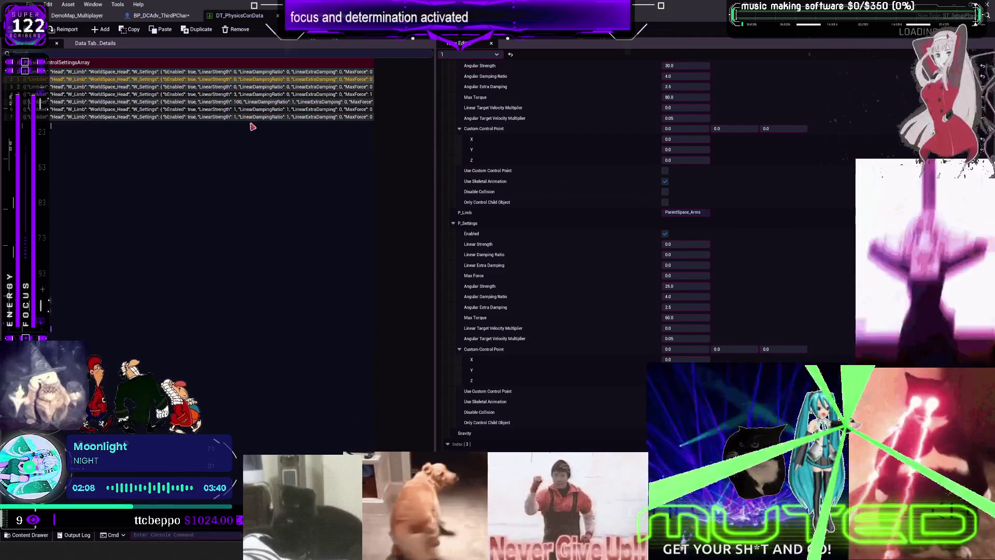
left_click(208, 118)
left_click(209, 120)
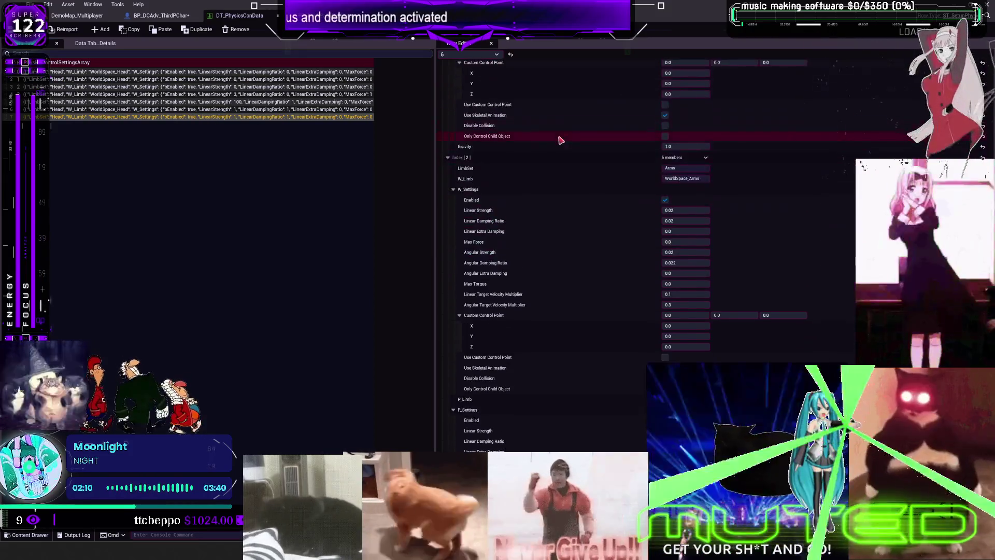
scroll(562, 140, "up", 10)
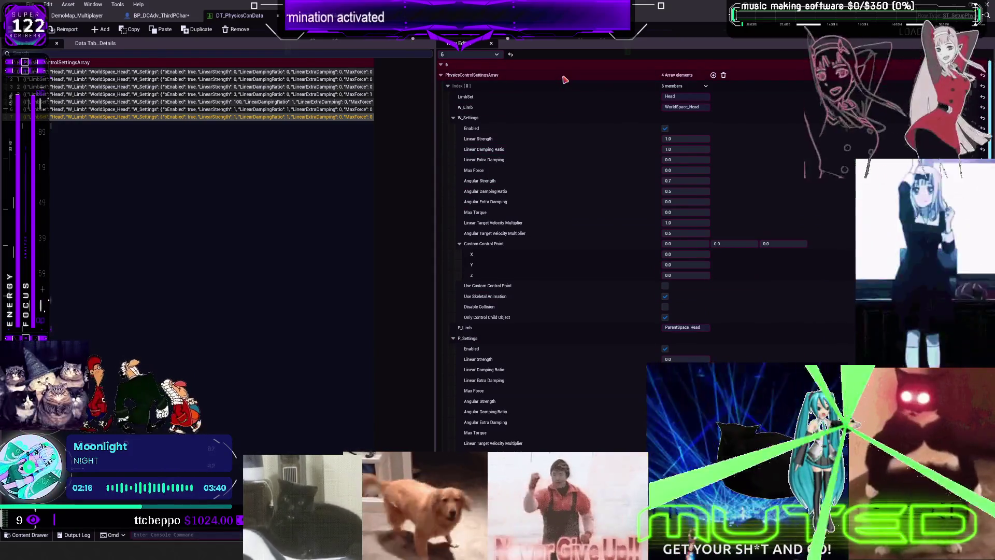
left_click(107, 79)
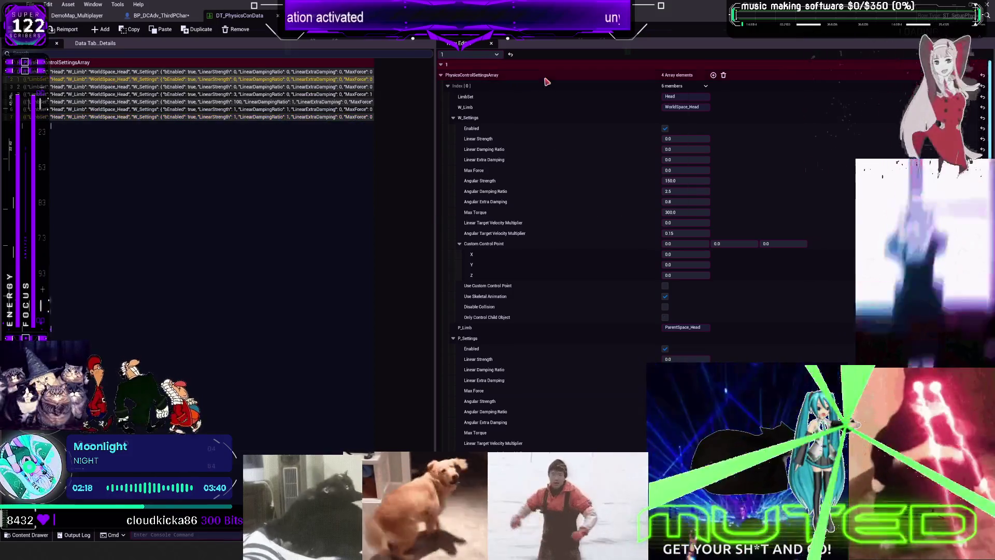
Step: Paste row 6's copied settings into row 3, compare against row 6, and save
key("Down")
key("Down")
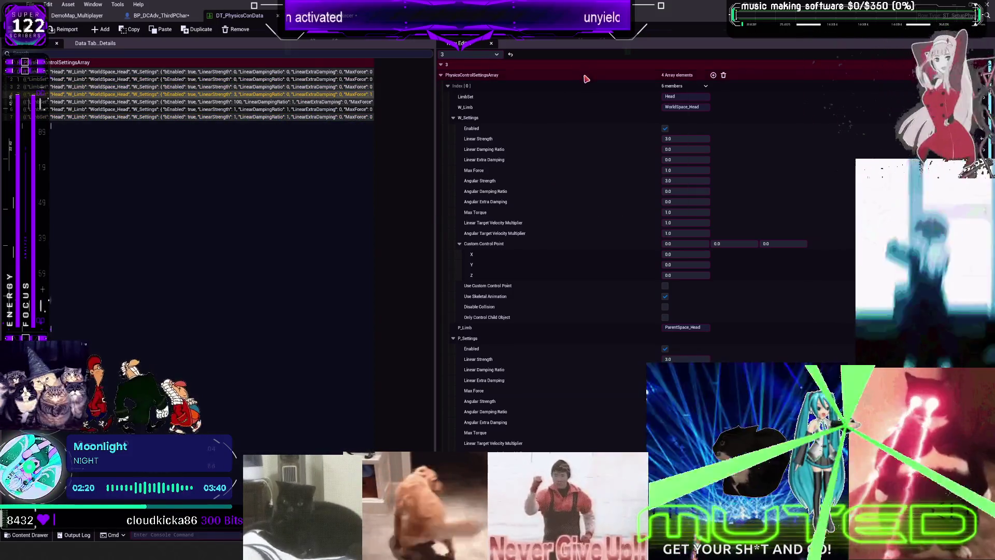
key("ctrl+v")
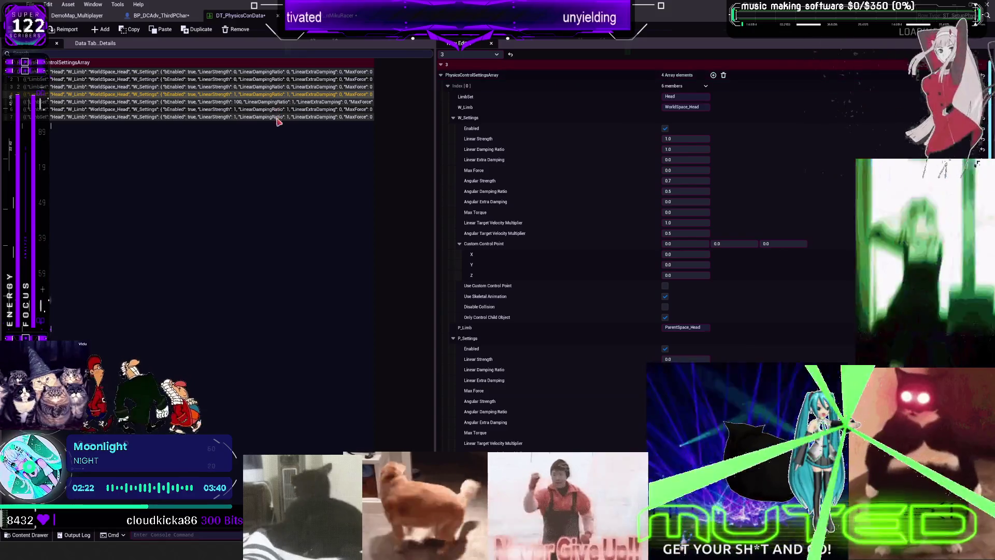
left_click(278, 118)
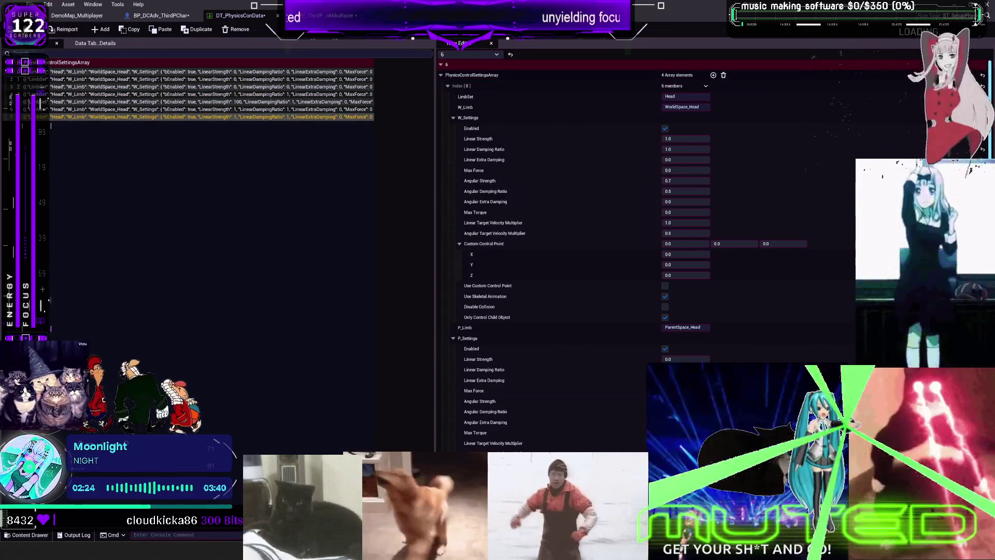
key("ctrl+s")
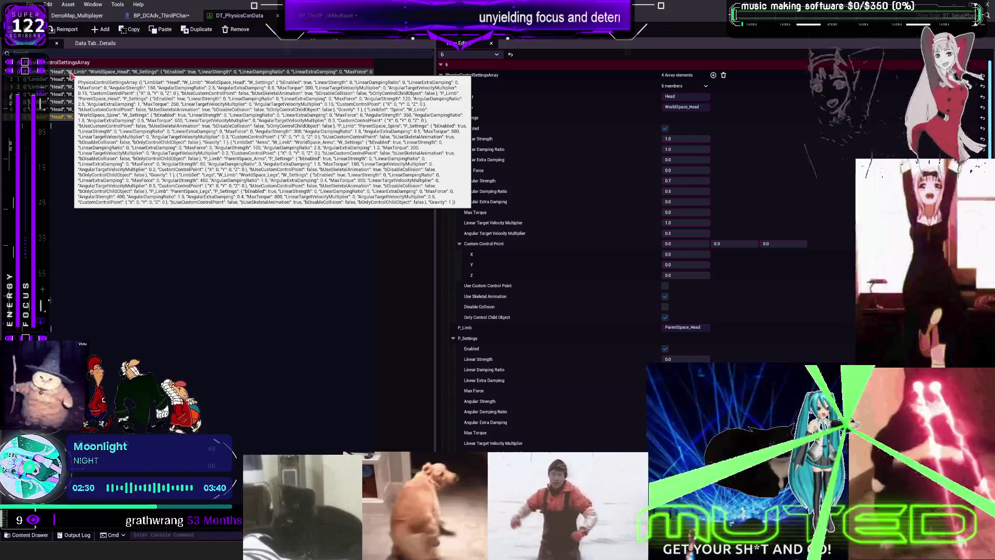
Step: Compare preset rows 1, 4, 5 and 6 in DT_PhysicsConData, saving the table
left_click(77, 109)
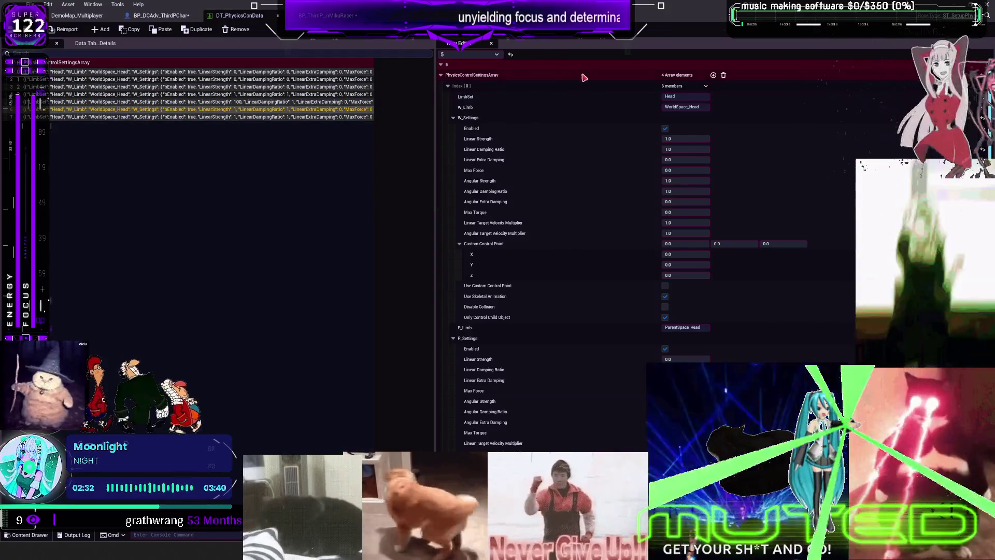
left_click(205, 81)
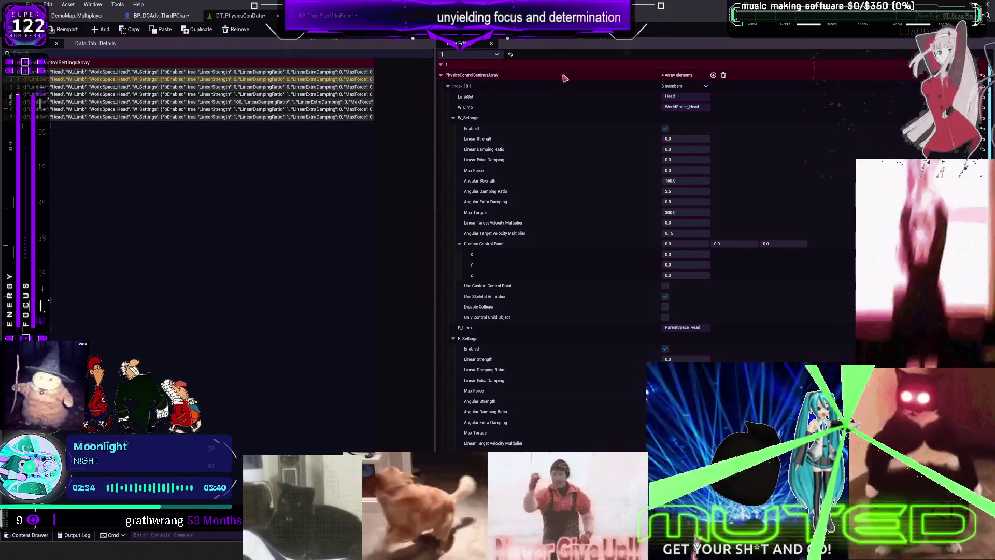
key("ctrl+s")
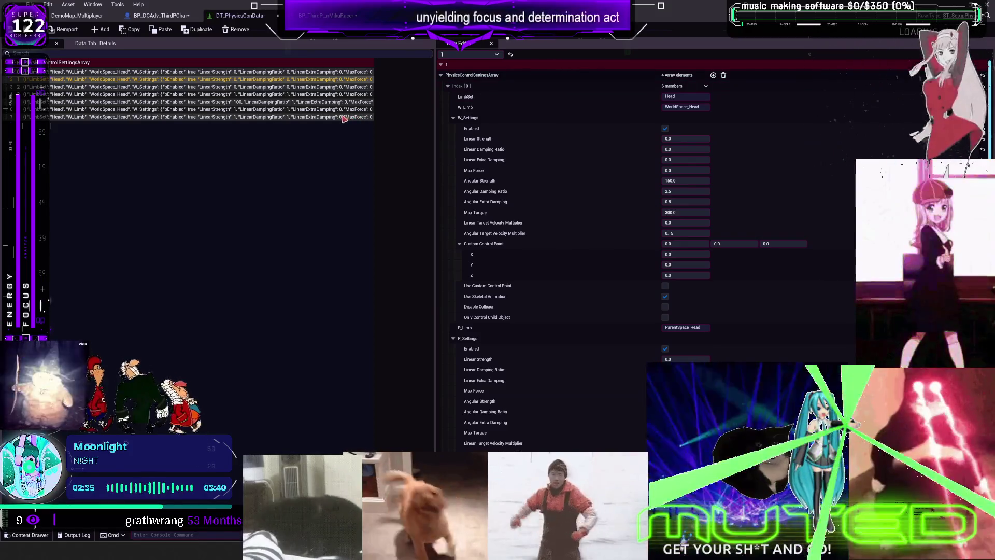
left_click(341, 109)
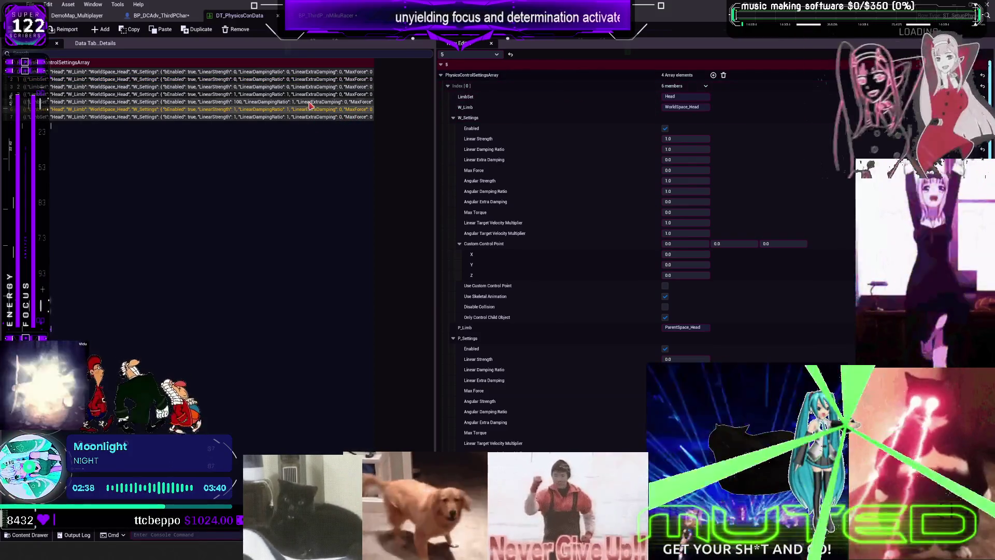
left_click(310, 102)
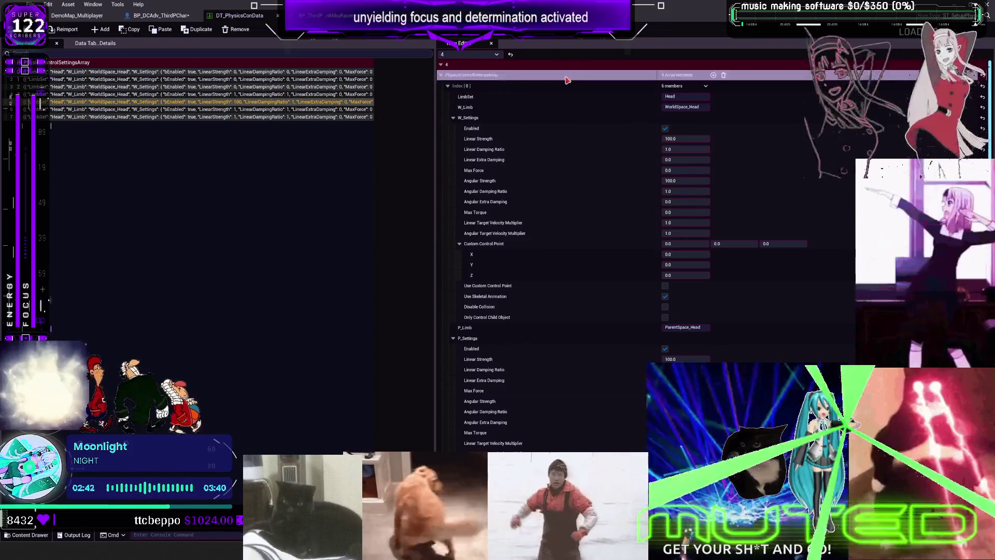
left_click(278, 110)
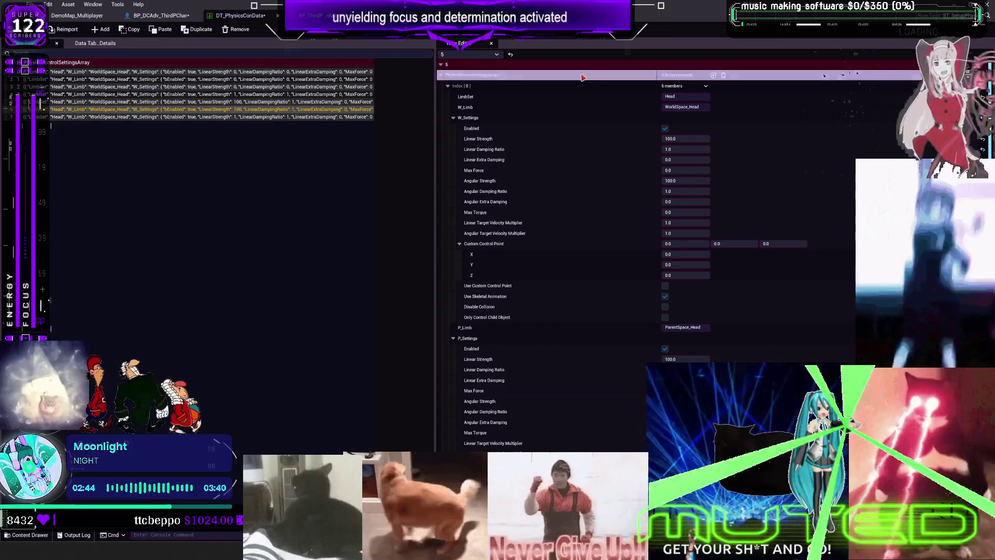
left_click(295, 116)
left_click(305, 109)
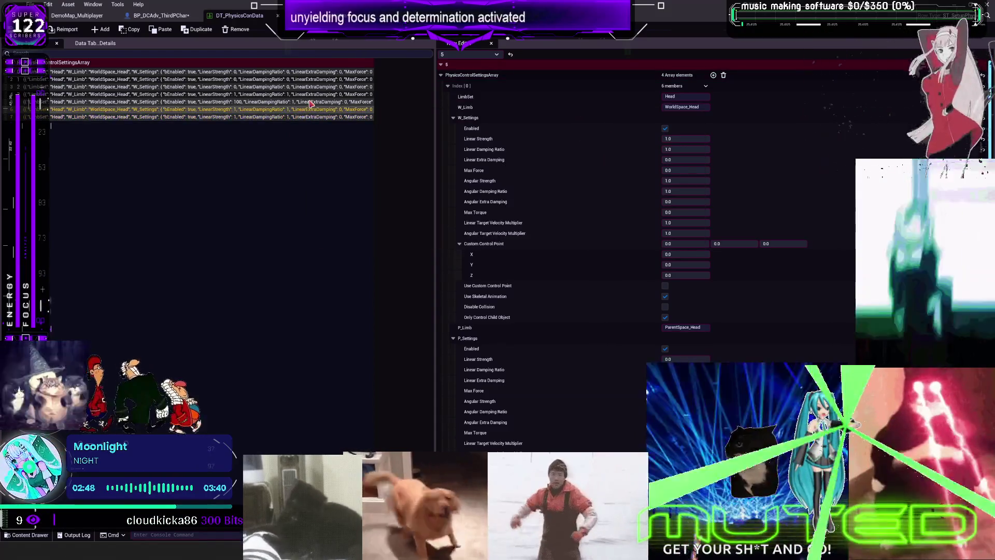
left_click(310, 102)
left_click(313, 109)
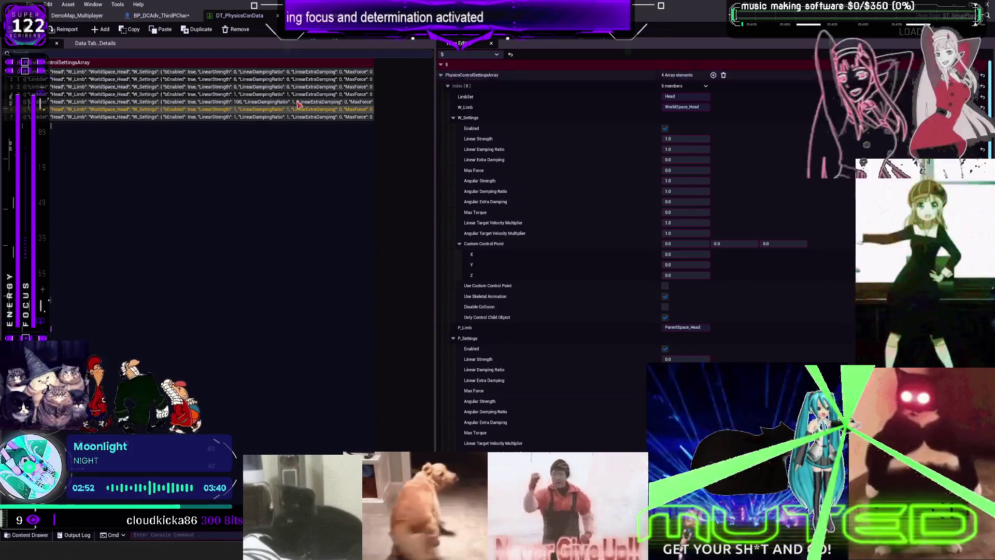
Step: Paste the 1.0-strength settings into row 1, then play DemoMap_Multiplayer
left_click(130, 80)
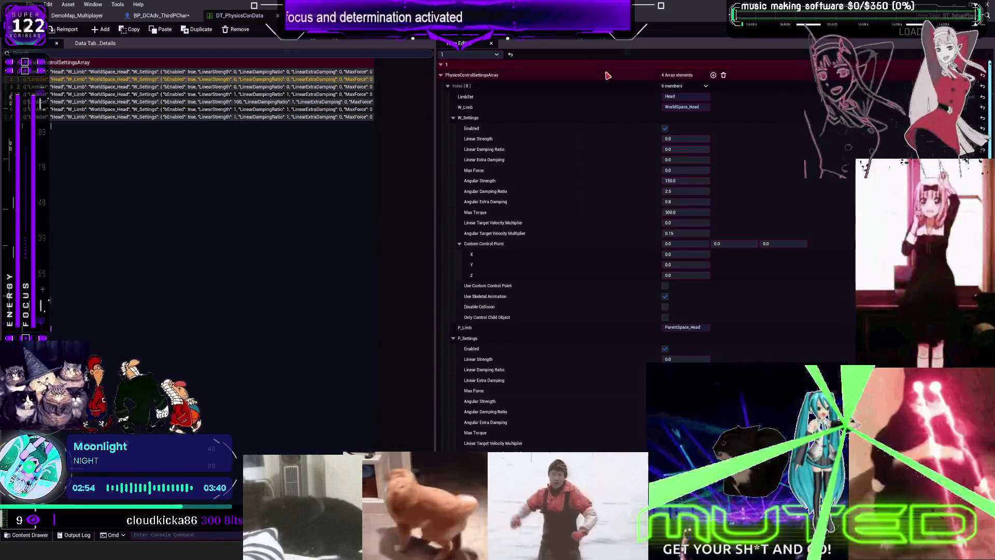
key("ctrl+v")
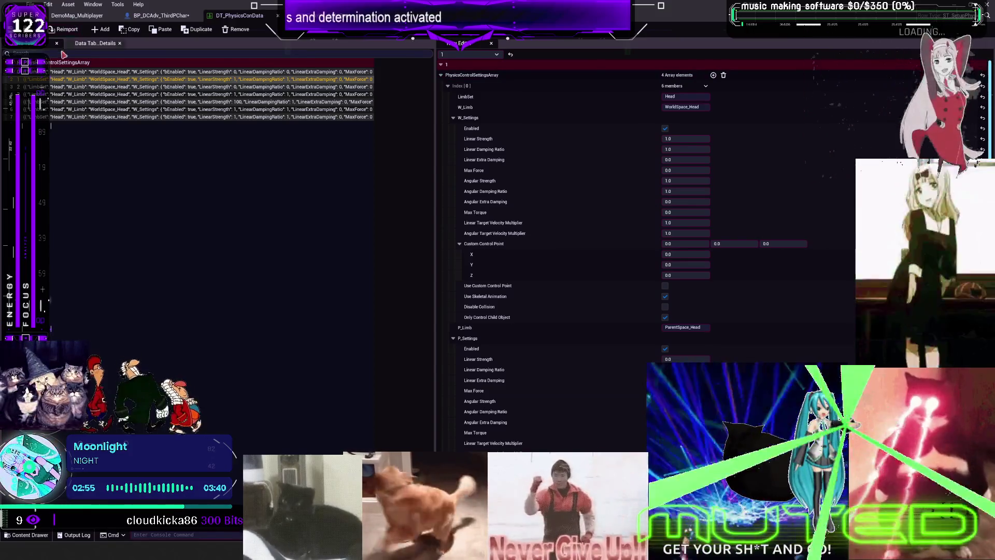
left_click(52, 87)
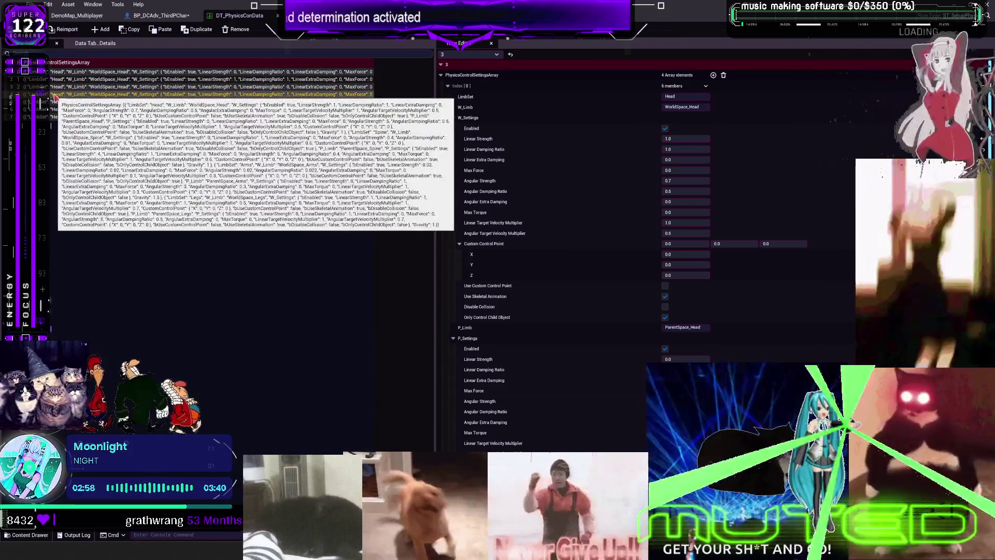
left_click(67, 16)
left_click(192, 31)
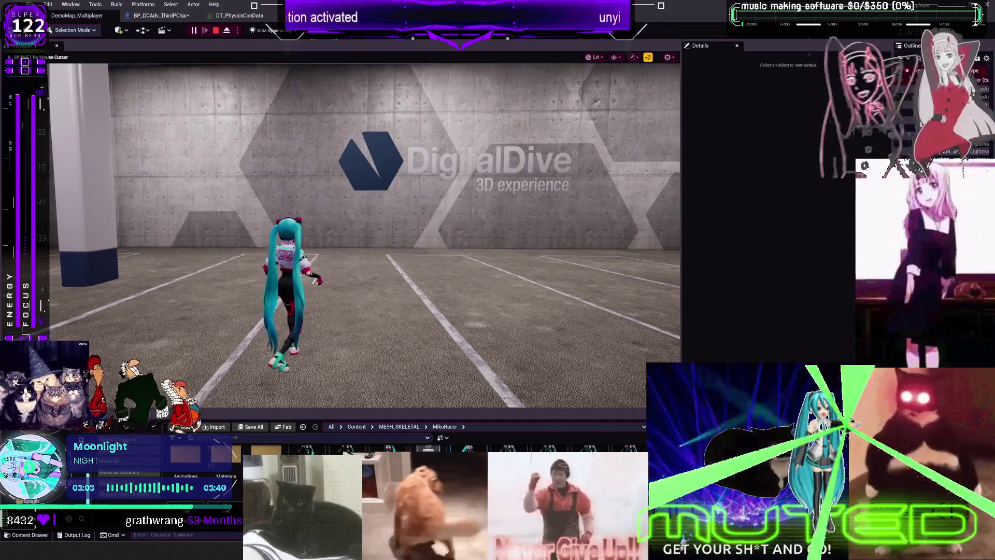
Step: Run Miku around the garage with A and W, then go back to DT_PhysicsConData
key("a")
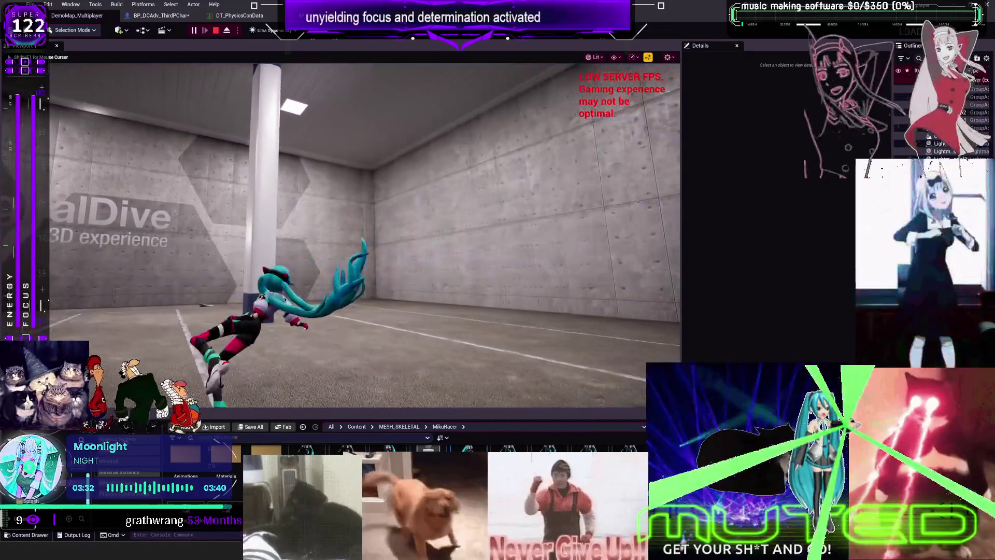
key("w")
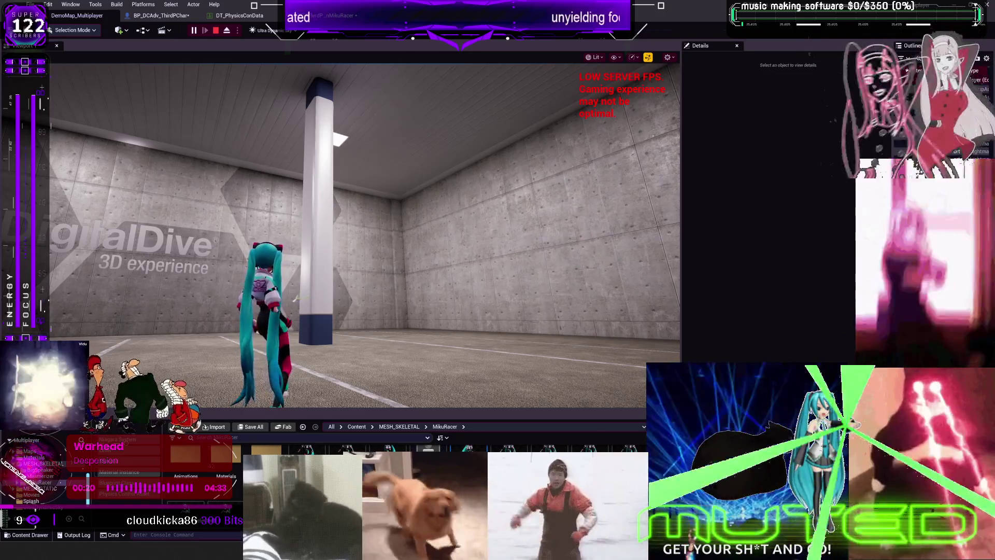
left_click(240, 15)
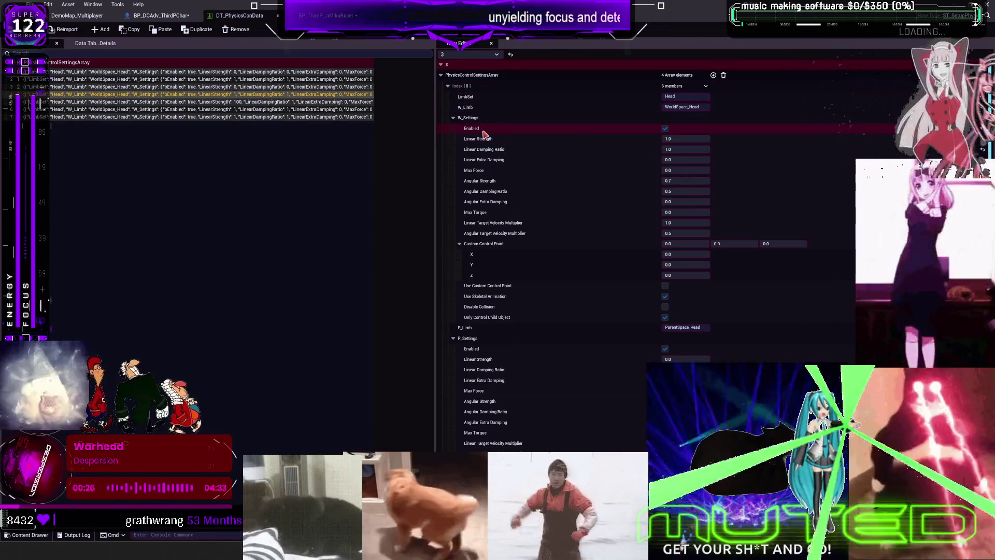
Step: Step through the Head limb's strength and damping fields to Custom Control Point X
left_click(685, 149)
key("Tab")
key("Tab")
key("Tab")
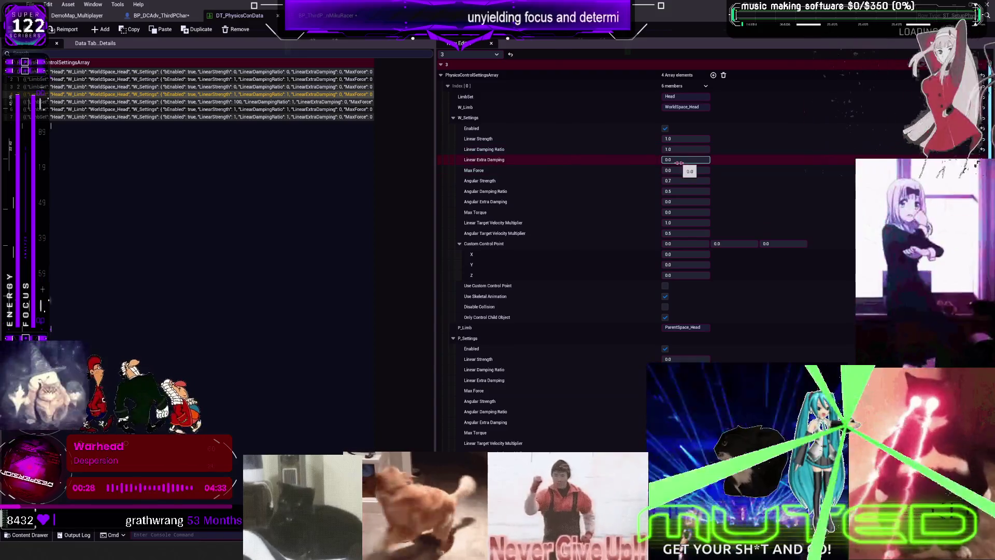
key("Return")
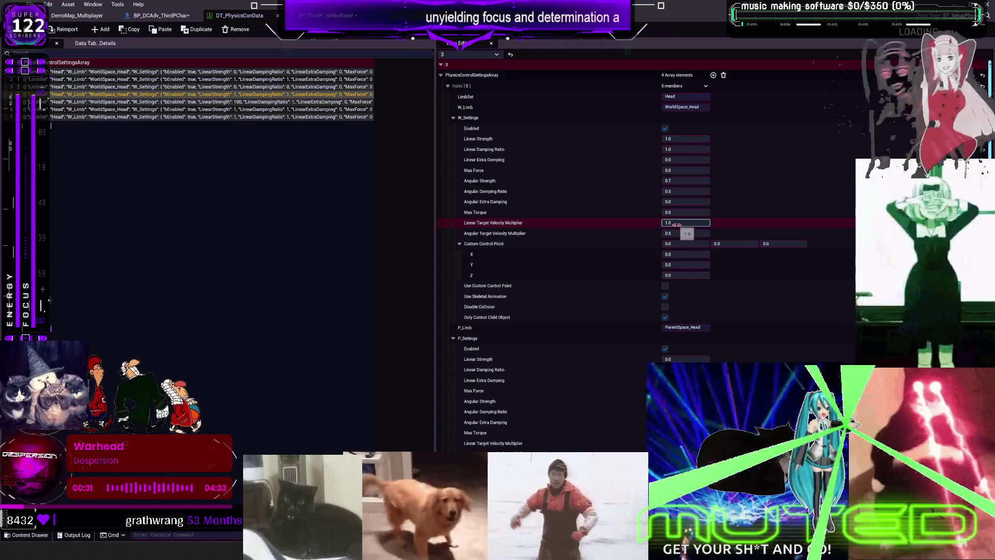
left_click(676, 254)
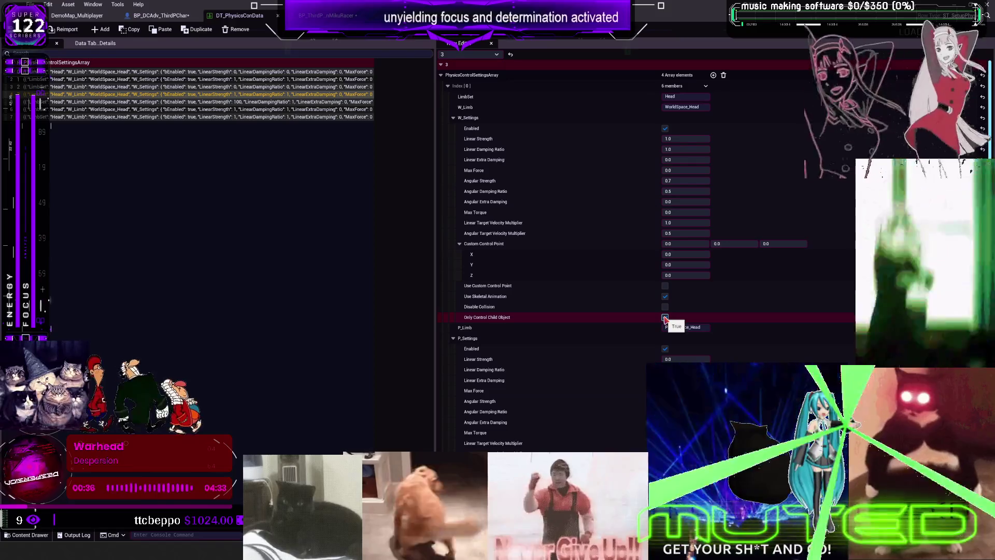
Step: Scroll the Details panel and compute 16*4*3 in Windows Calculator, then close it
scroll(665, 319, "down", 1)
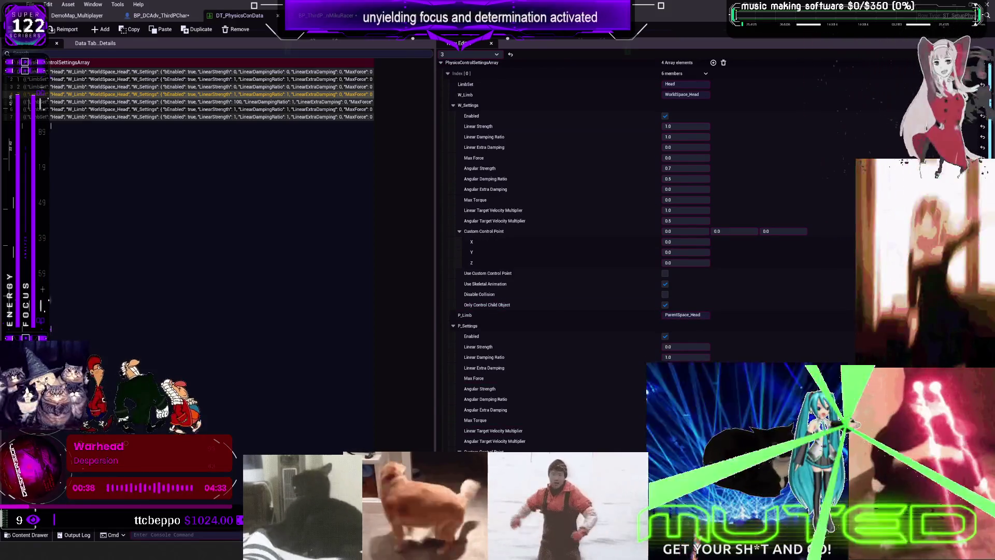
type("16*")
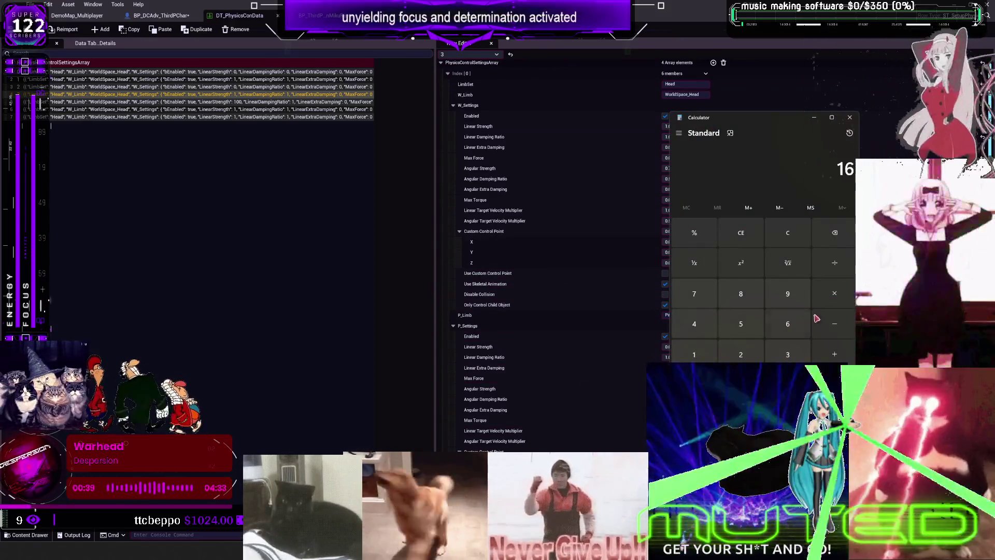
type("4*3")
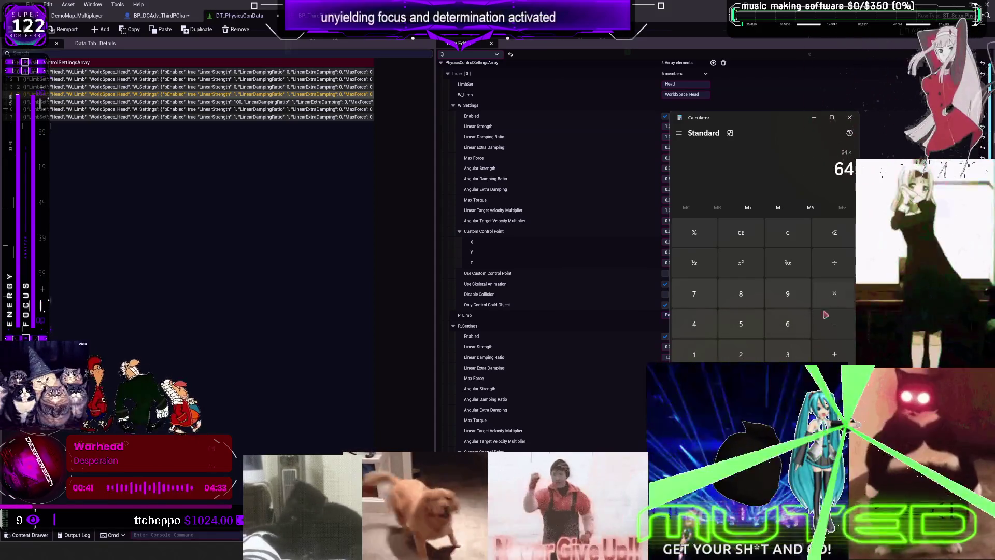
left_click(850, 119)
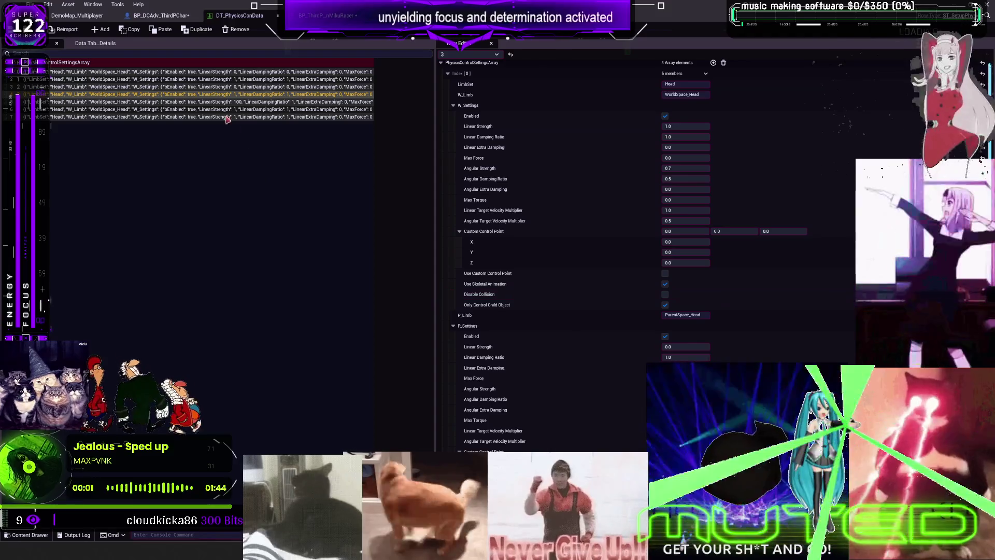
Step: Switch to the BP_DCAdv_ThirdPChar tab showing the MikuRacer event graph
left_click(153, 18)
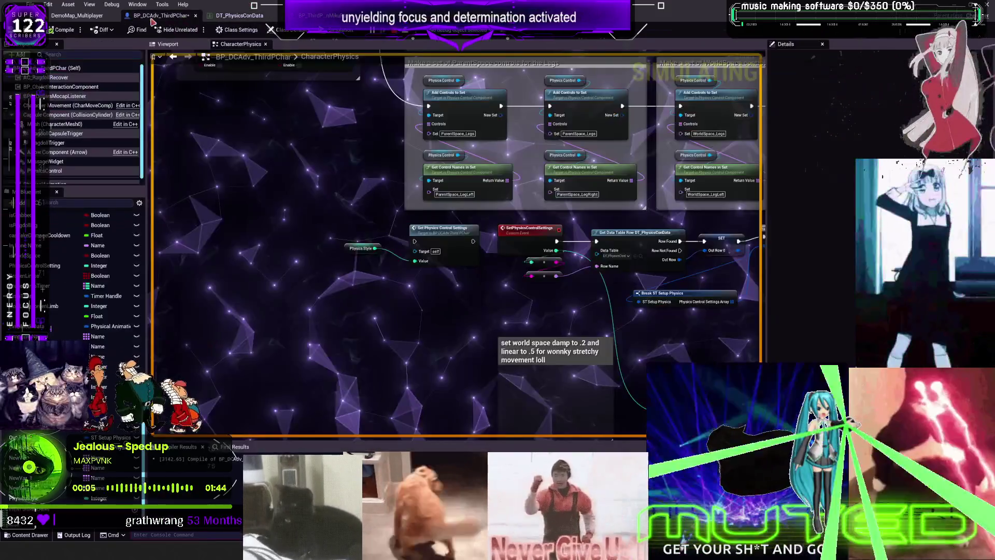
Step: Return to the running session and run, dive and jump Miku using W and Space
left_click(78, 15)
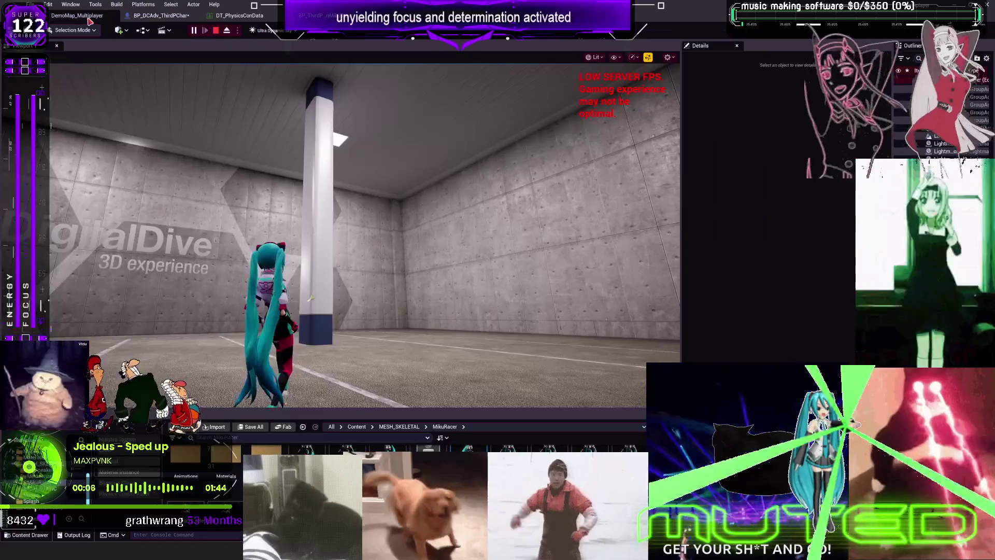
key("w")
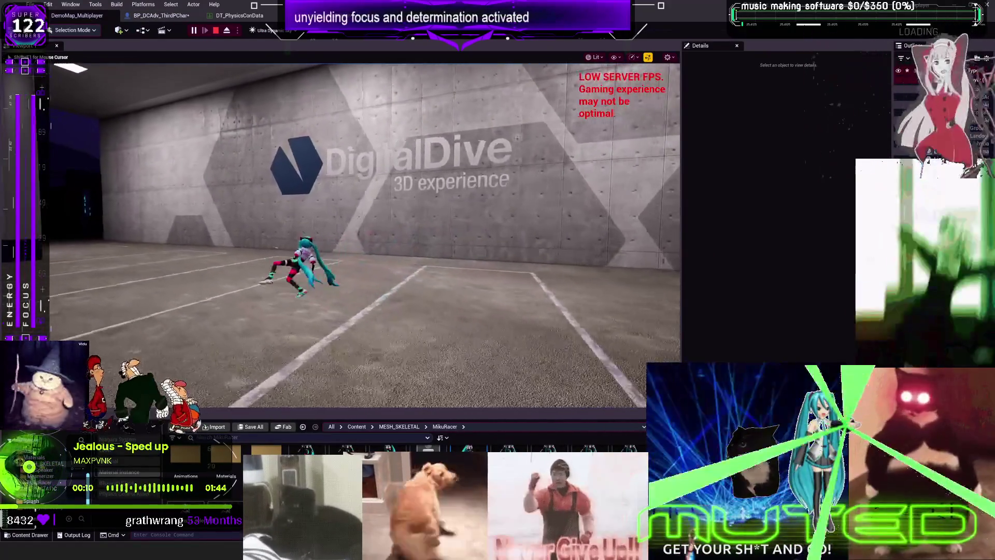
key("space")
key("w")
key("w")
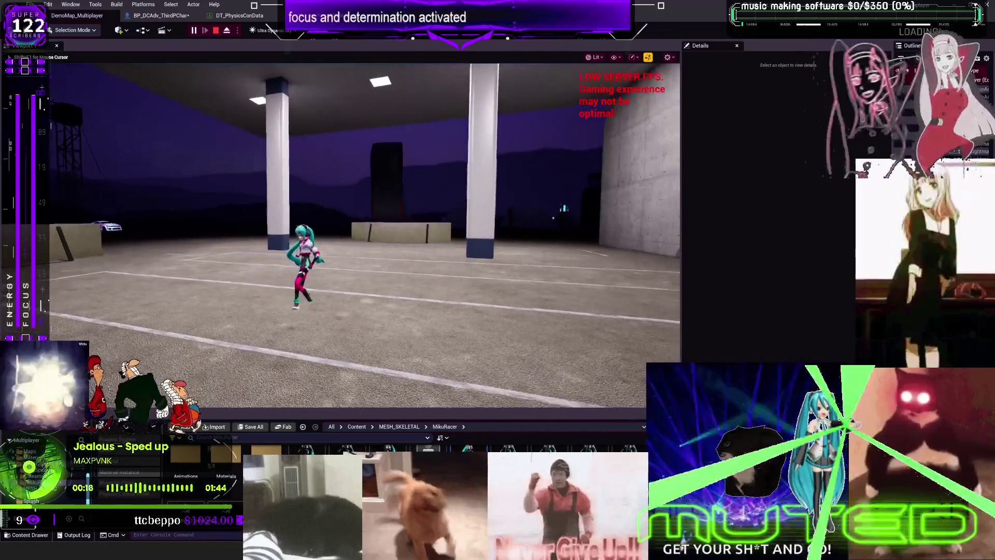
key("space")
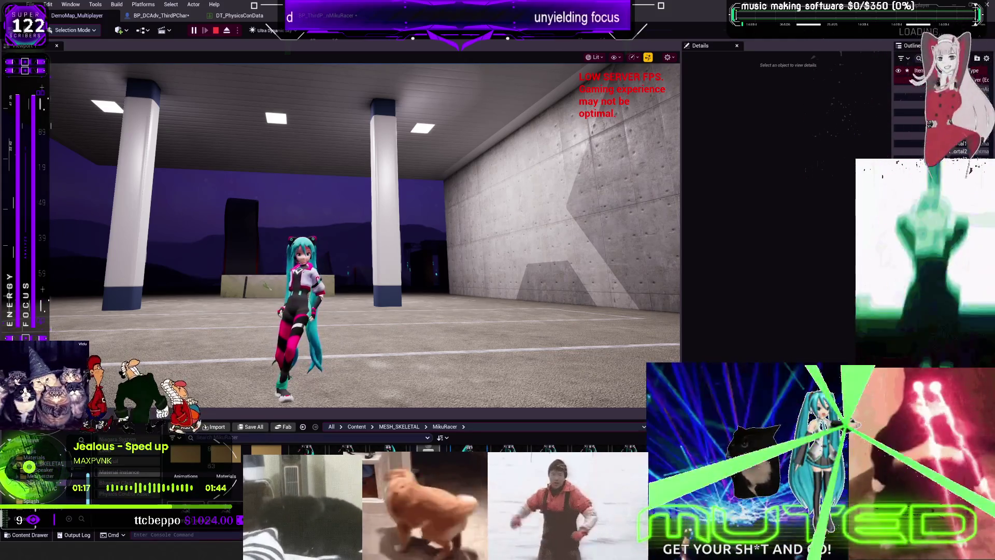
Step: Fit the BP_DCAdv_ThirdPChar graph with Home, widen the graph area, and select CharacterMesh0
left_click(171, 16)
scroll(594, 232, "down", 10)
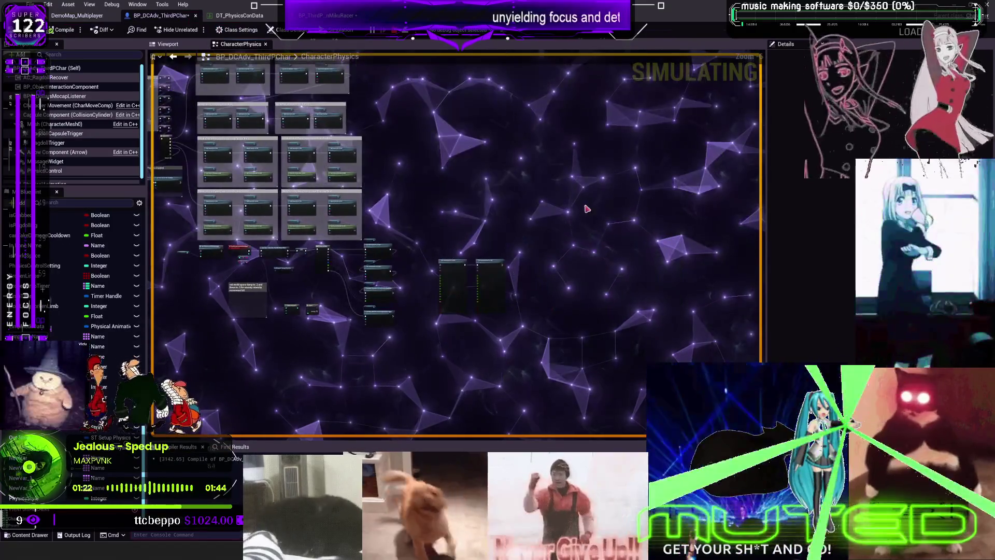
key("Home")
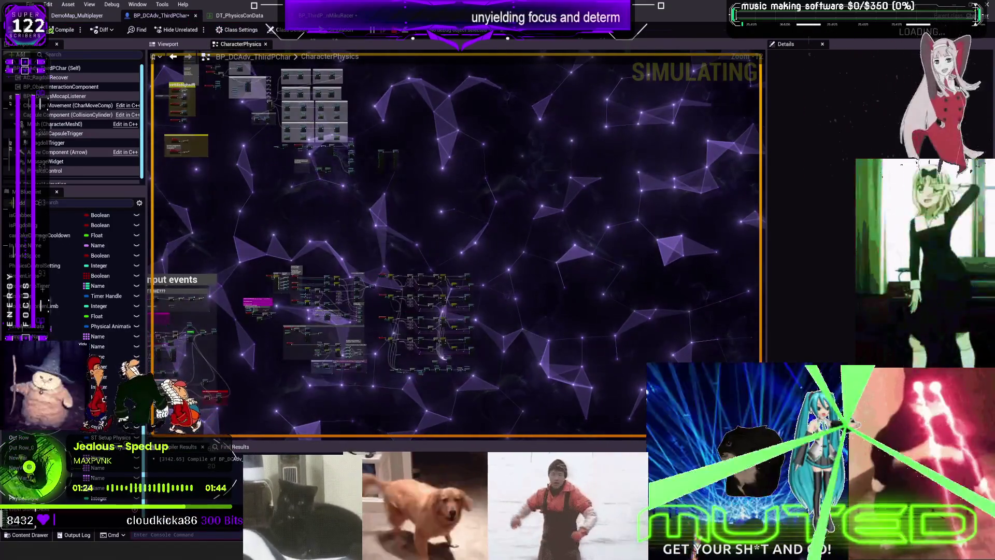
scroll(300, 141, "up", 3)
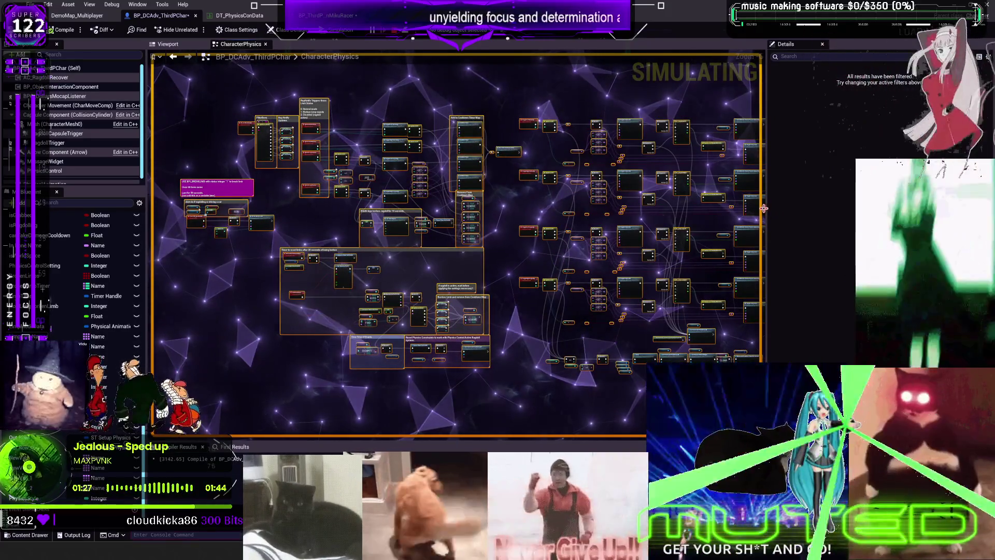
scroll(746, 212, "up", 3)
left_click_drag(767, 207, 964, 208)
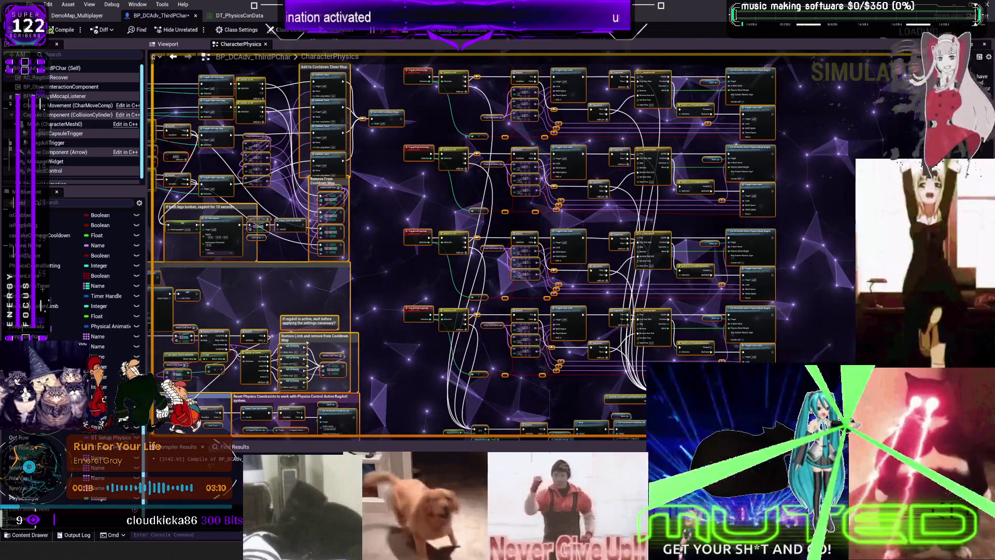
scroll(498, 240, "up", 5)
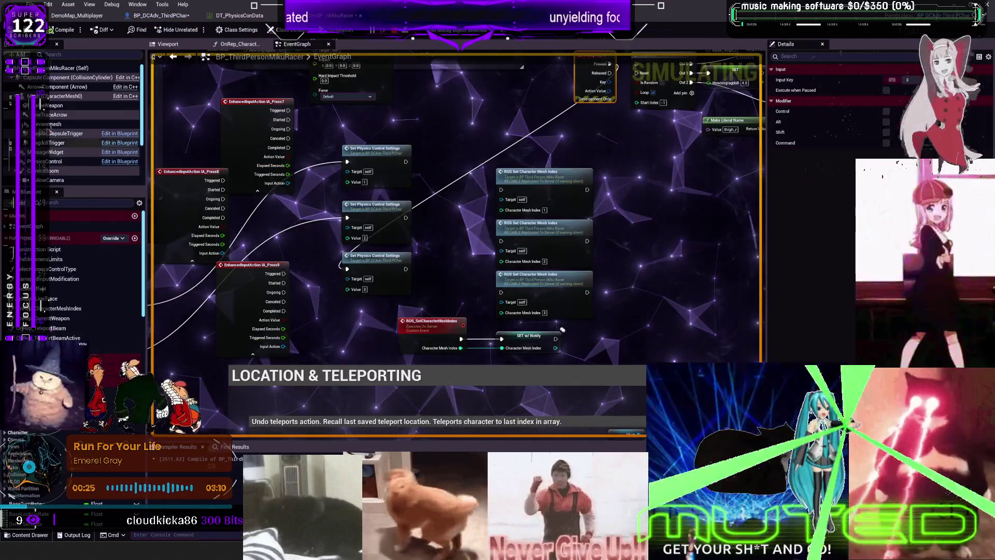
left_click(47, 96)
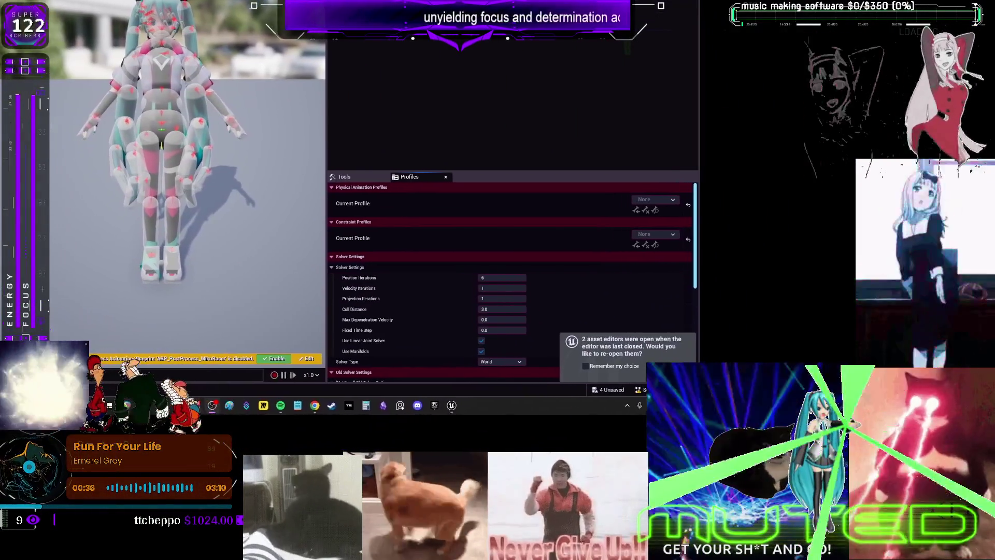
Step: Preview the LArmRLeg, RArmRLeg and LArm constraint profiles on MikuRacer's physics asset
left_click(654, 234)
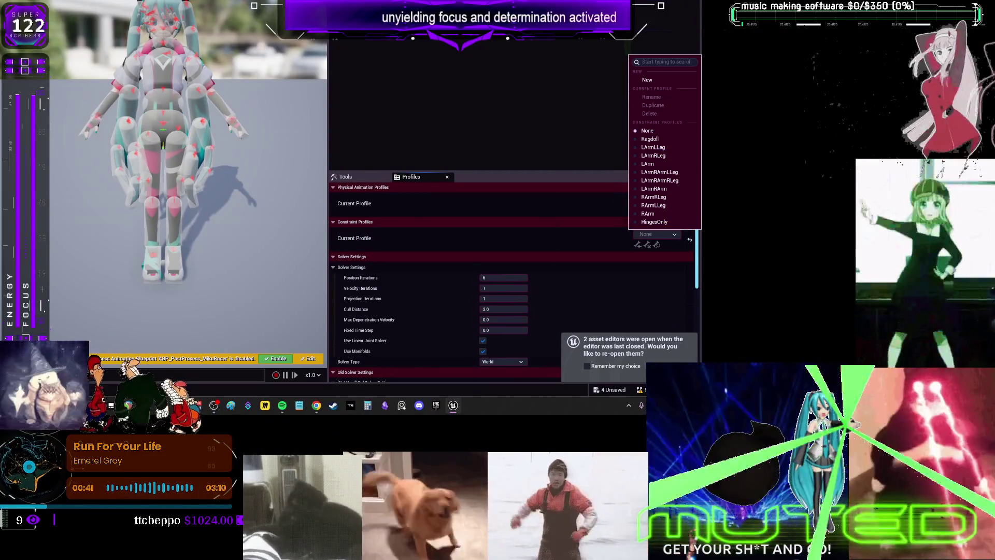
key("alt+Tab")
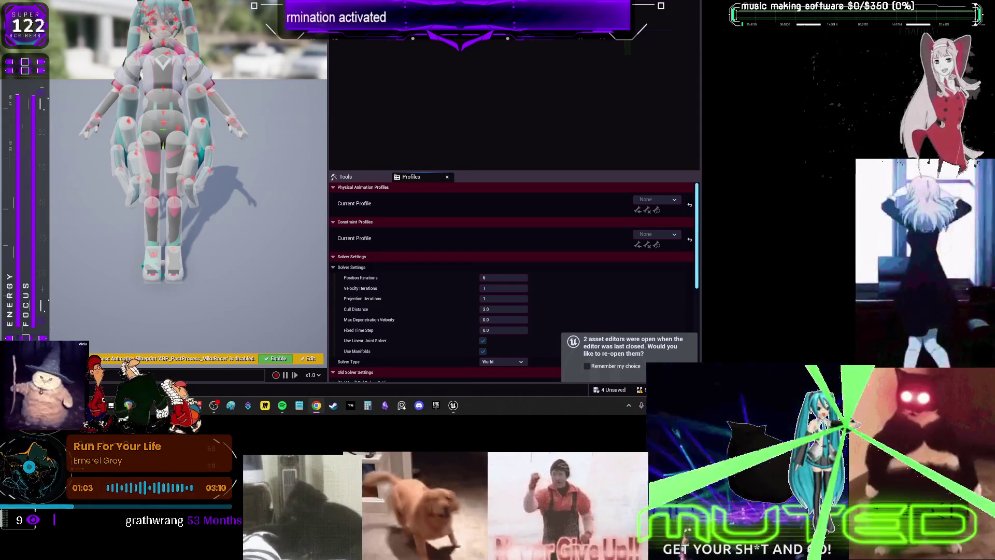
left_click(656, 235)
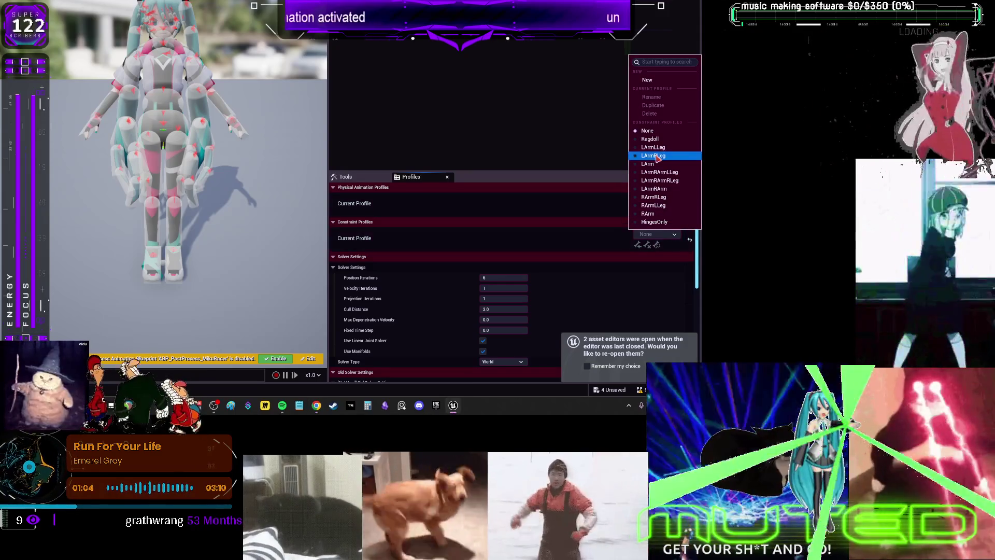
left_click(657, 157)
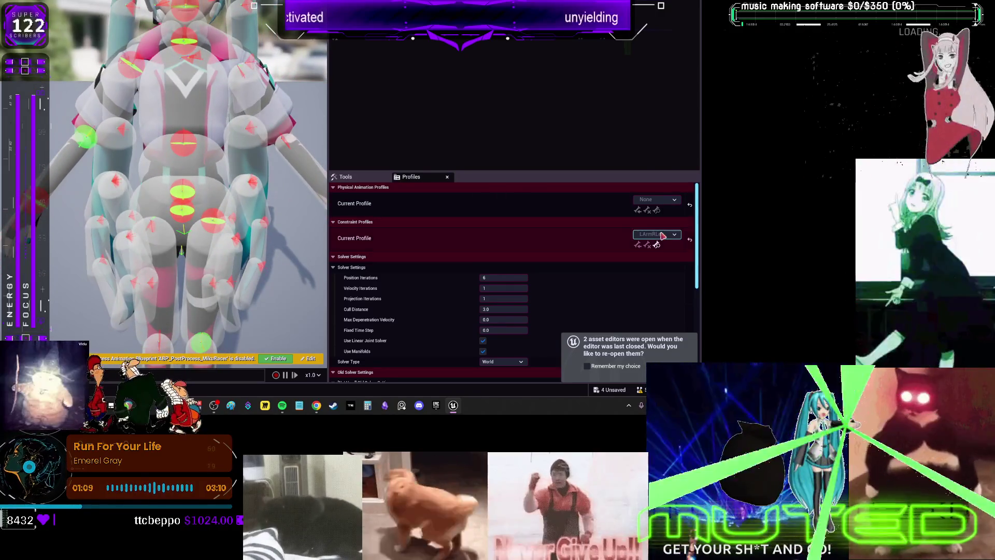
left_click(663, 236)
left_click(664, 199)
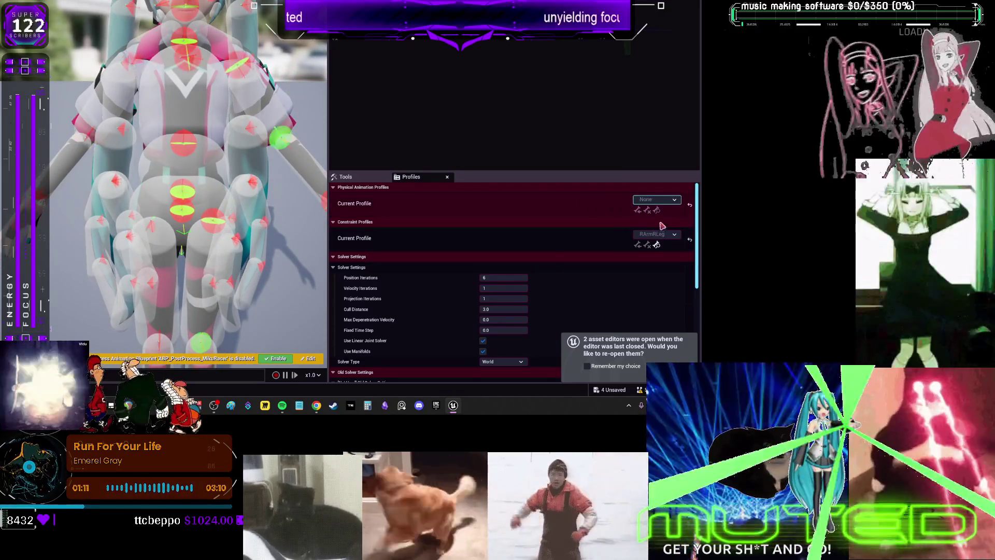
left_click(659, 237)
left_click(661, 171)
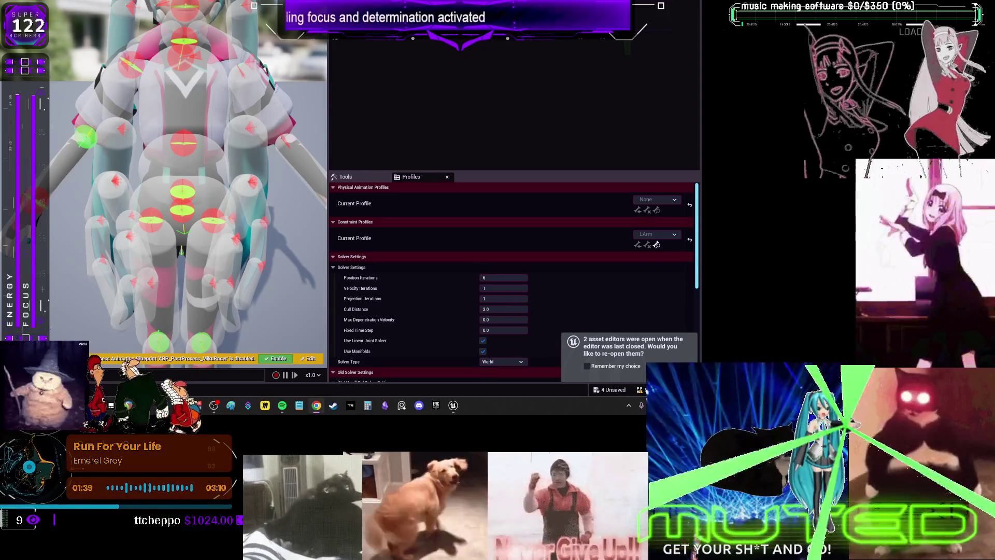
Step: Tidy the Profiles panel sections and switch the constraint profile to RArm
left_click(507, 222)
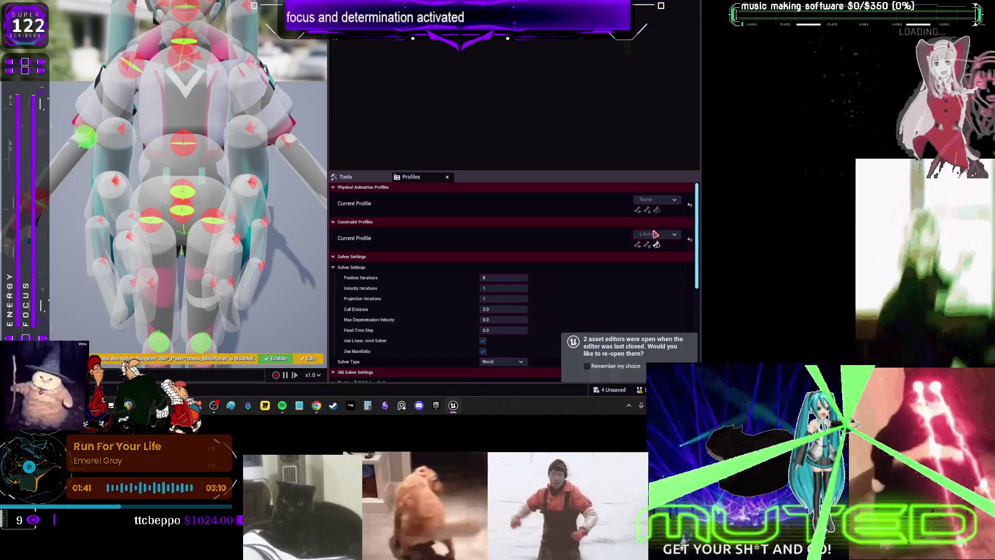
left_click(651, 233)
left_click(648, 223)
left_click(654, 234)
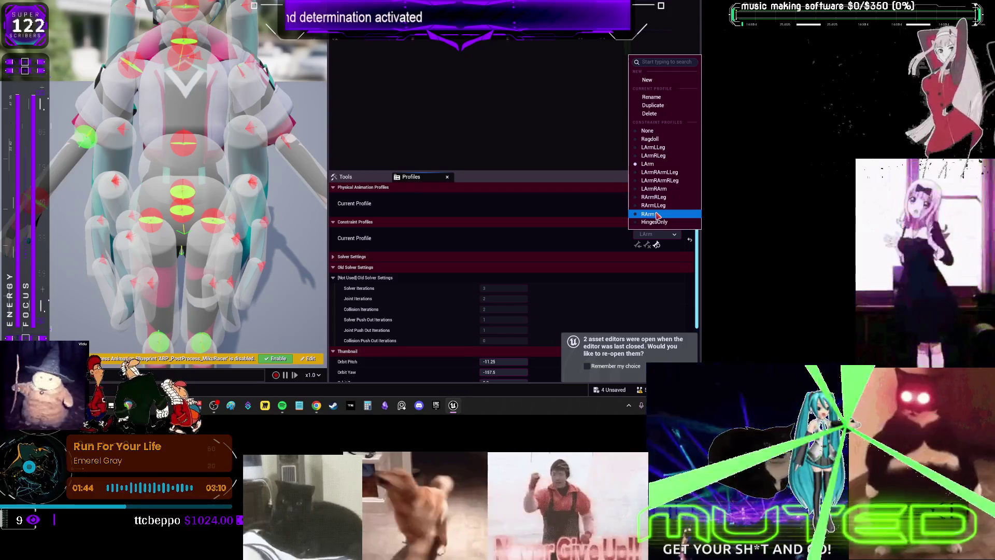
left_click(656, 213)
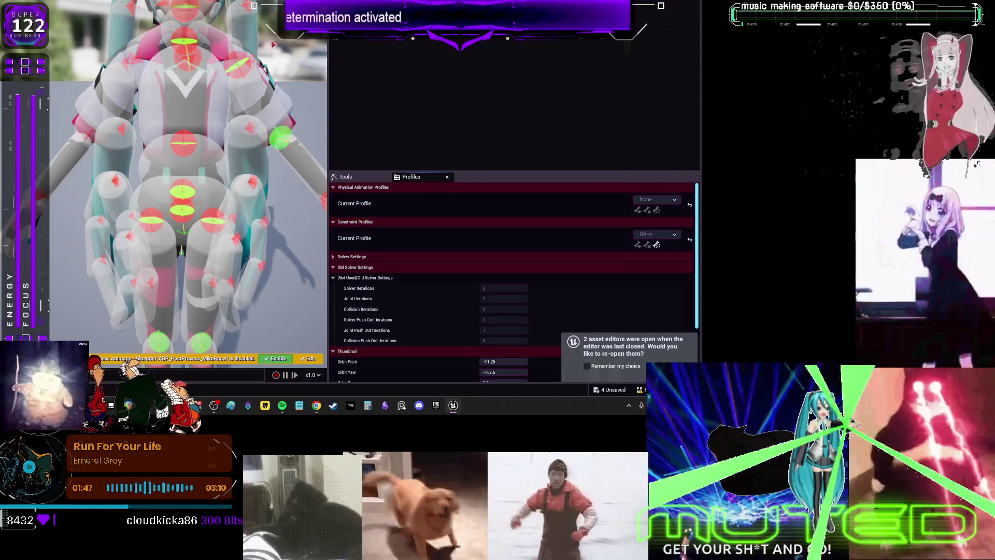
Step: Close the MikuRacer physics asset and skeletal mesh editors
left_click_drag(355, 28, 648, 29)
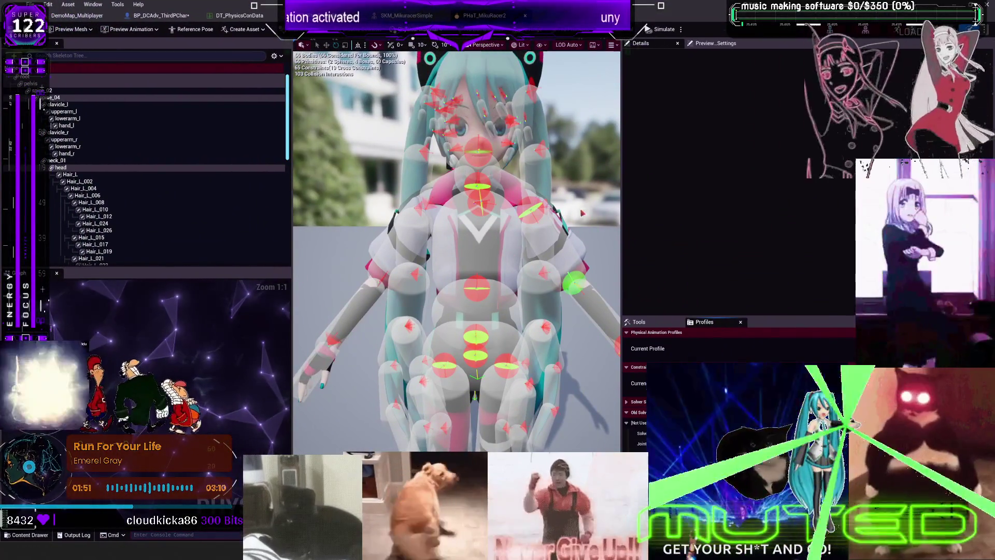
left_click(526, 16)
left_click(444, 16)
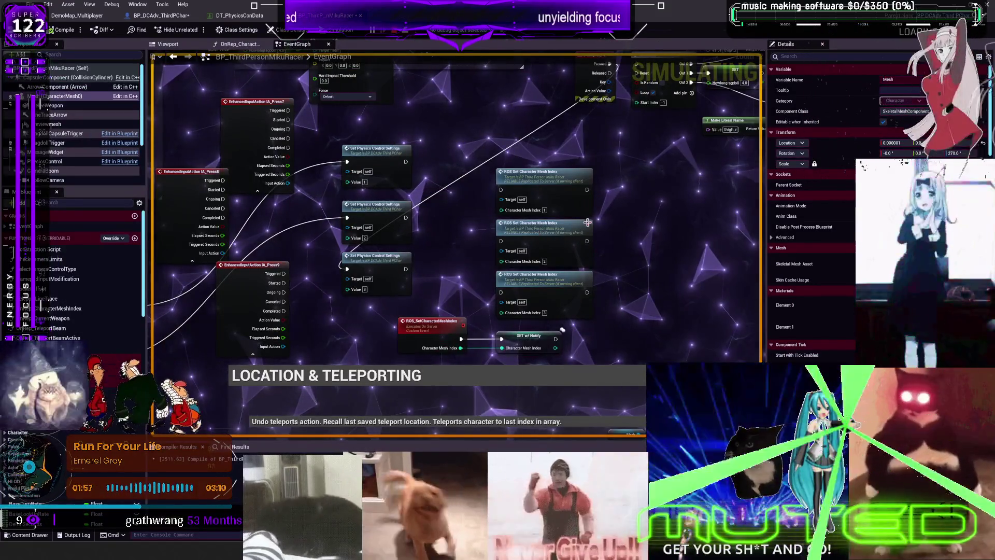
scroll(554, 192, "down", 5)
scroll(523, 175, "up", 4)
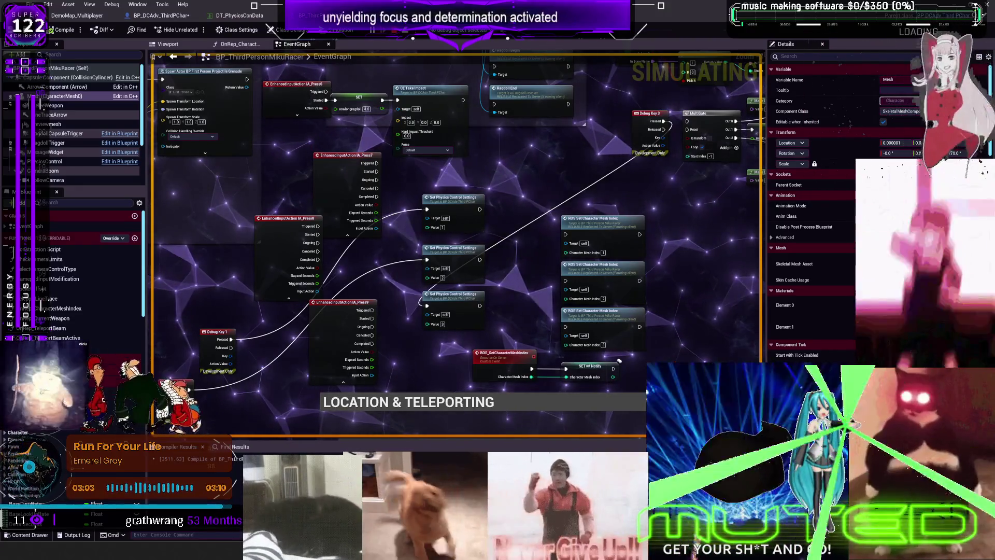
scroll(382, 228, "down", 5)
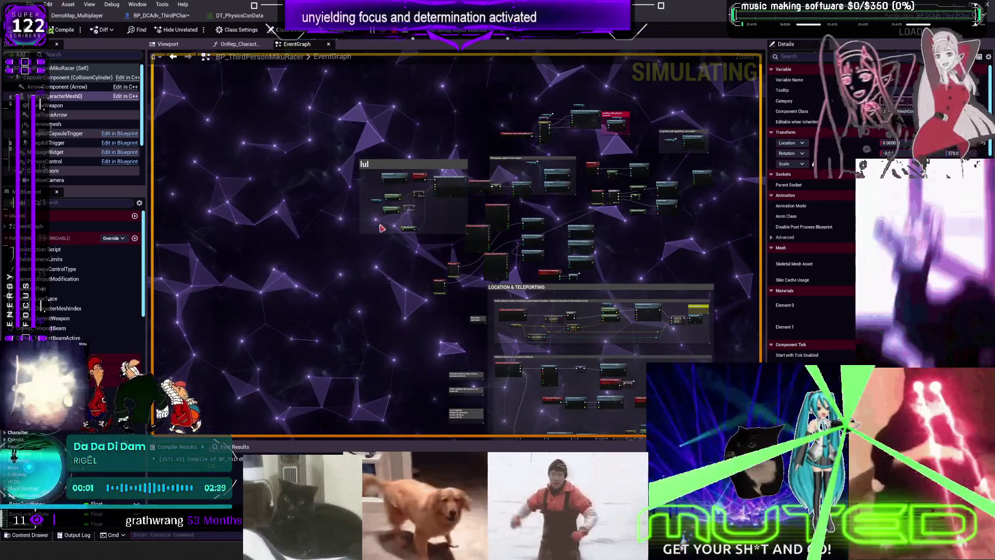
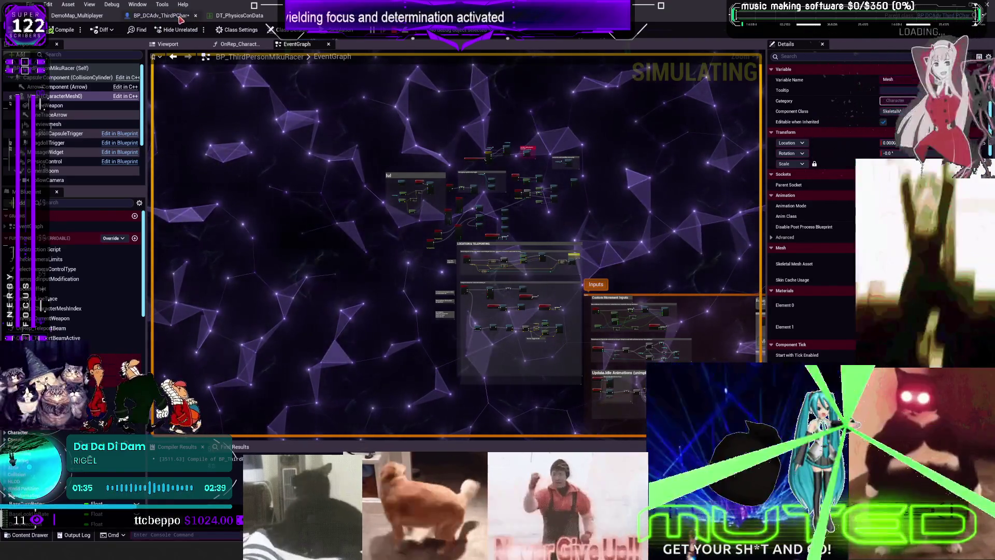
Step: Look over the BP_DCAdv_ThirdPChar CharacterPhysics graph, then bring up the DT_PhysicsConData table
left_click(158, 15)
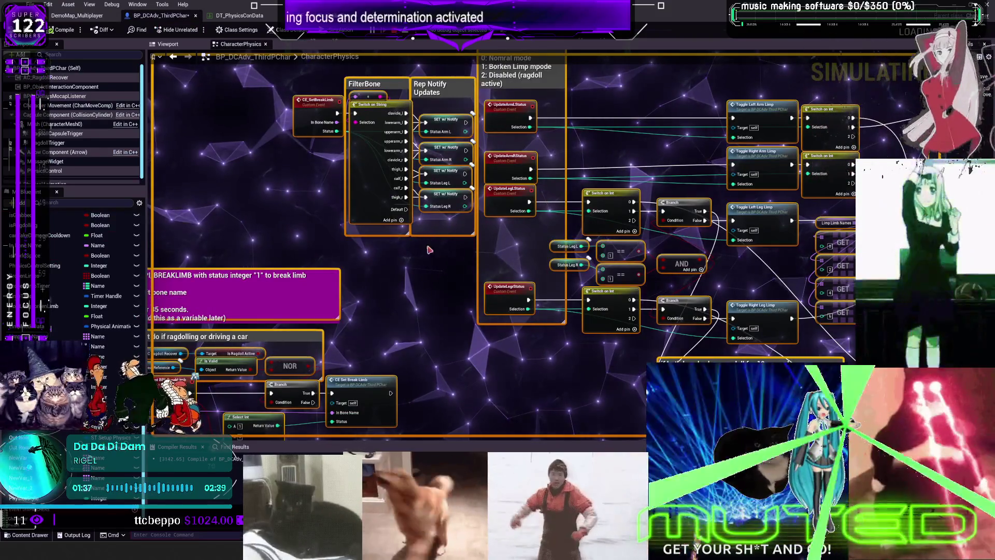
scroll(424, 304, "down", 2)
left_click(532, 362)
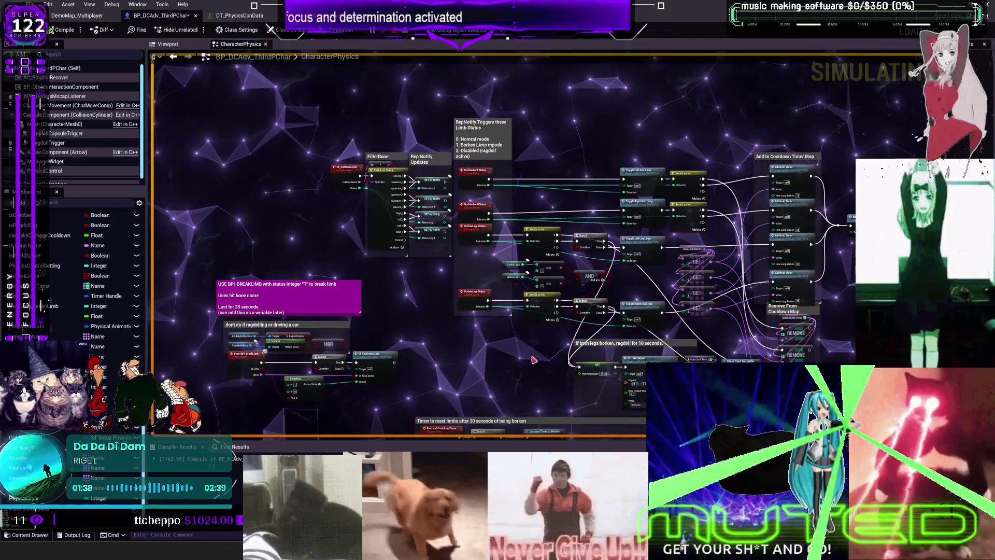
left_click_drag(521, 323, 459, 215)
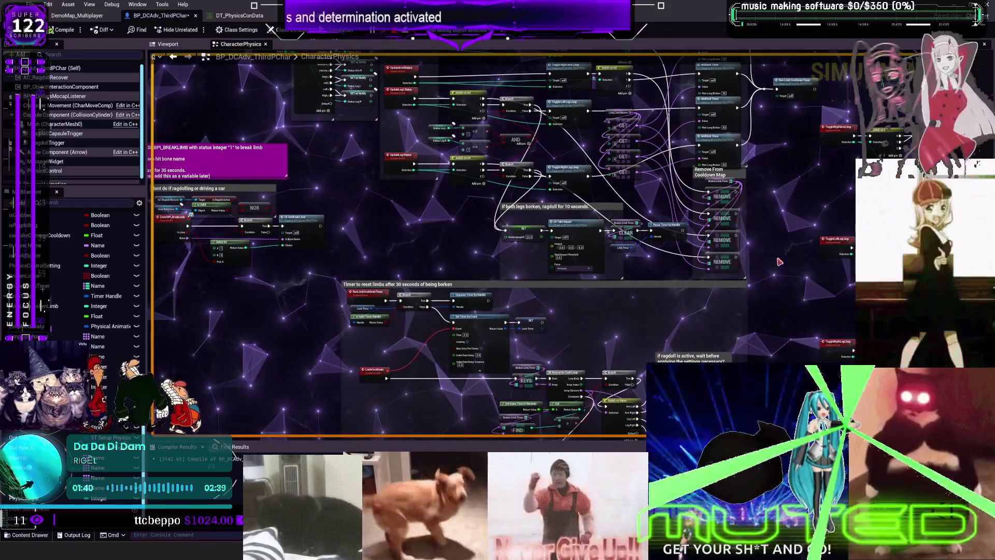
scroll(541, 206, "down", 5)
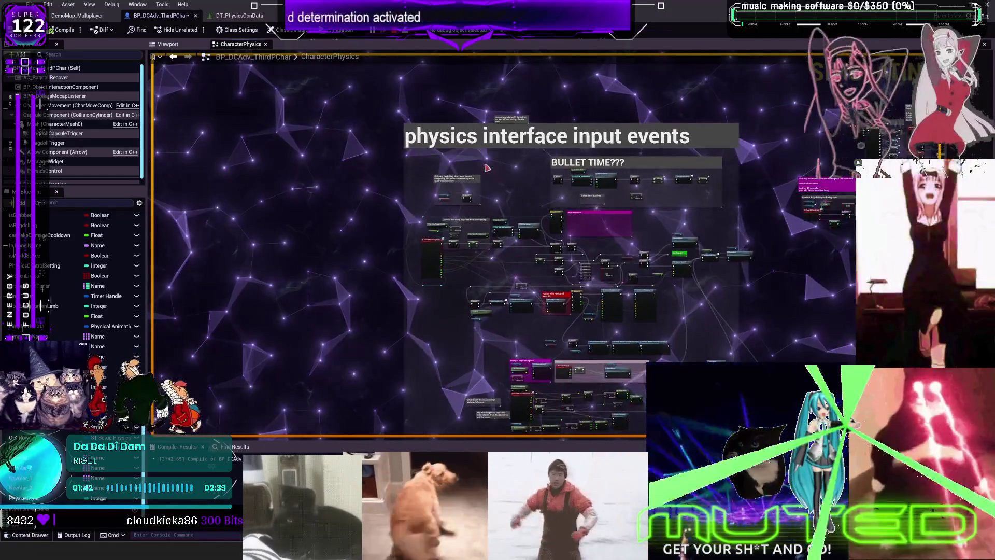
scroll(585, 220, "down", 1)
scroll(538, 254, "up", 5)
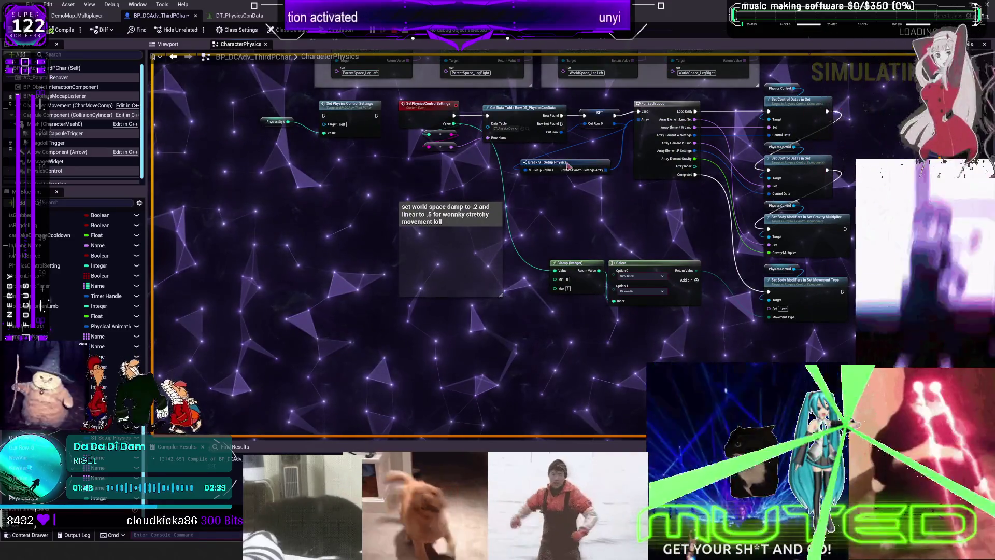
scroll(551, 162, "down", 2)
scroll(689, 305, "up", 2)
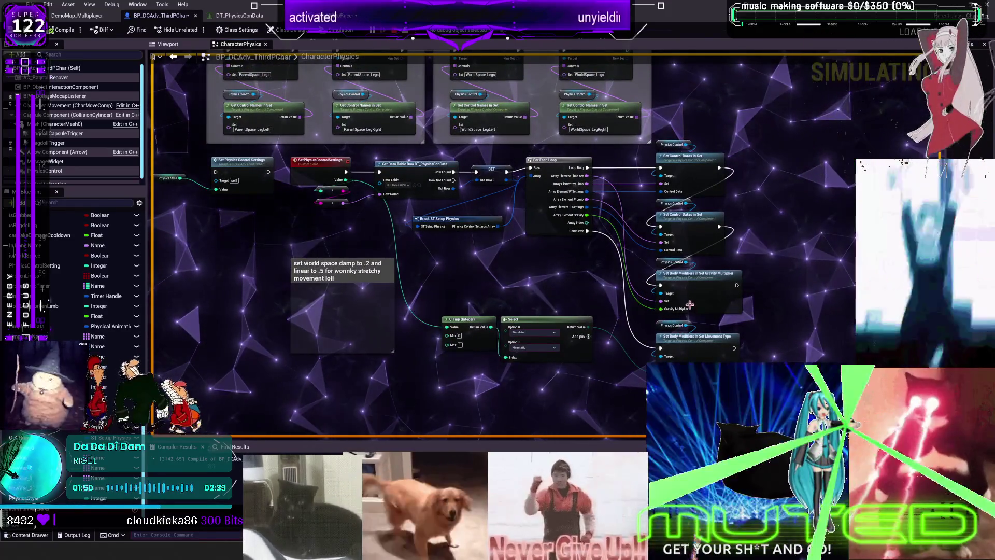
key("ctrl+Tab")
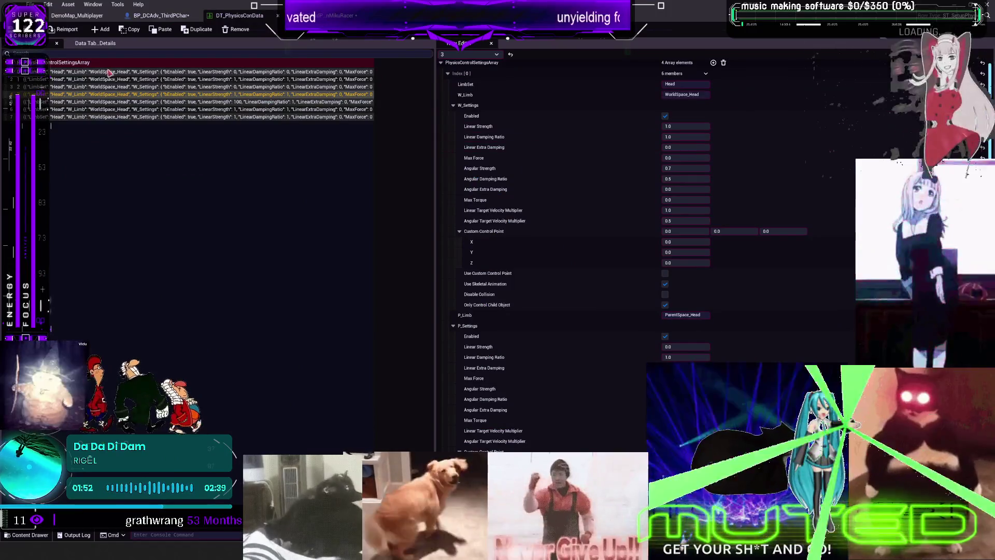
Step: Check row 1 of DT_PhysicsConData, then duplicate pillar Cube9 sideways as Cube10
left_click(99, 79)
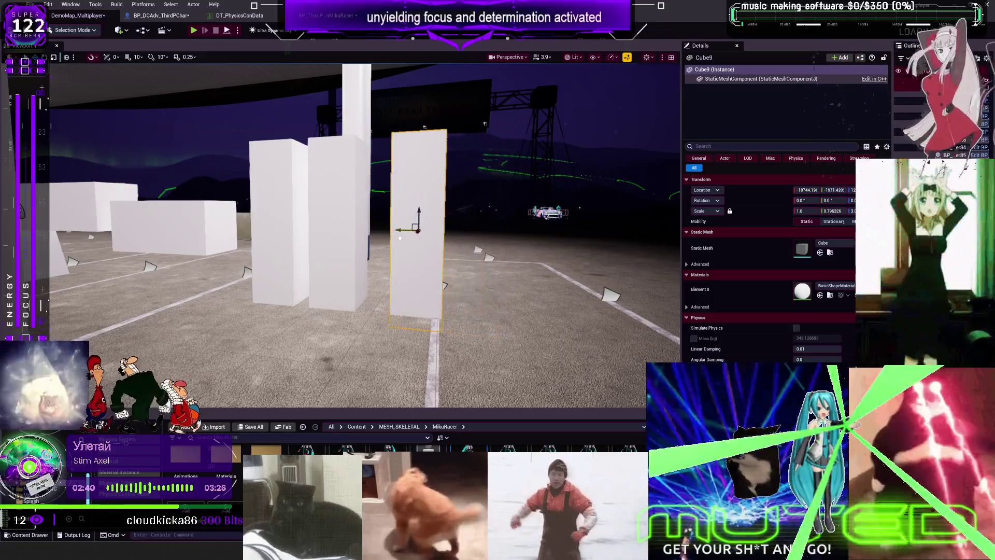
mouse_move(399, 237)
left_mouse_down()
mouse_move(386, 238)
mouse_move(475, 238)
mouse_move(415, 244)
mouse_move(444, 245)
left_mouse_up()
left_click(450, 244)
Step: Duplicate pillar Cube5 as Cube18 to extend the row, then start Play-in-Editor
left_click_drag(458, 207, 401, 202)
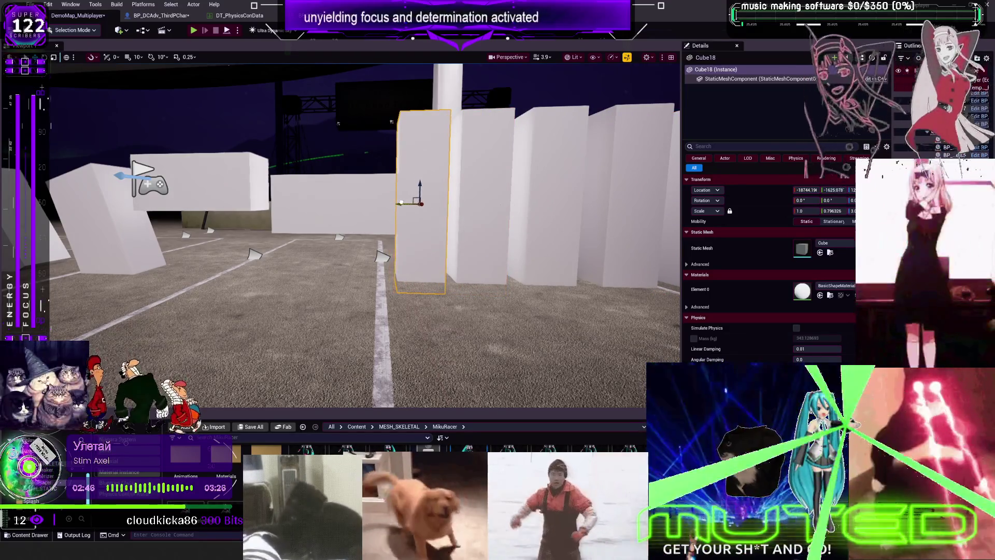
key("Escape")
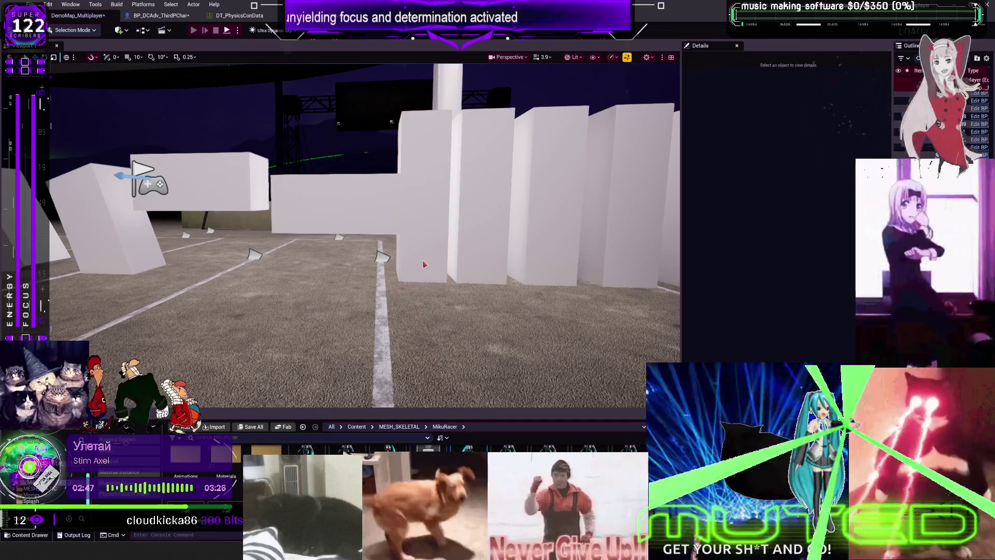
key("alt+p")
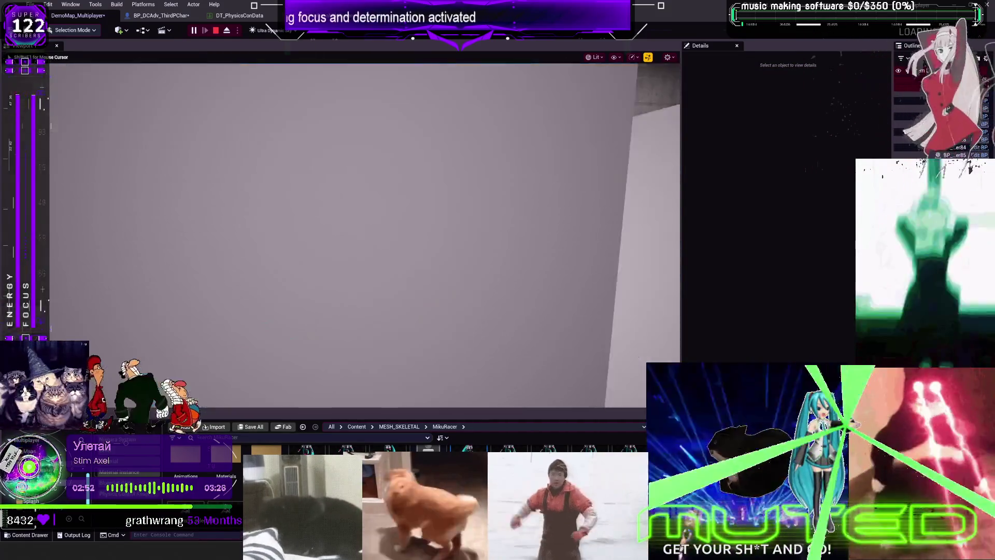
Step: Run and jump Miku forward and back between the white pillars, watching her ponytails flop
key("w")
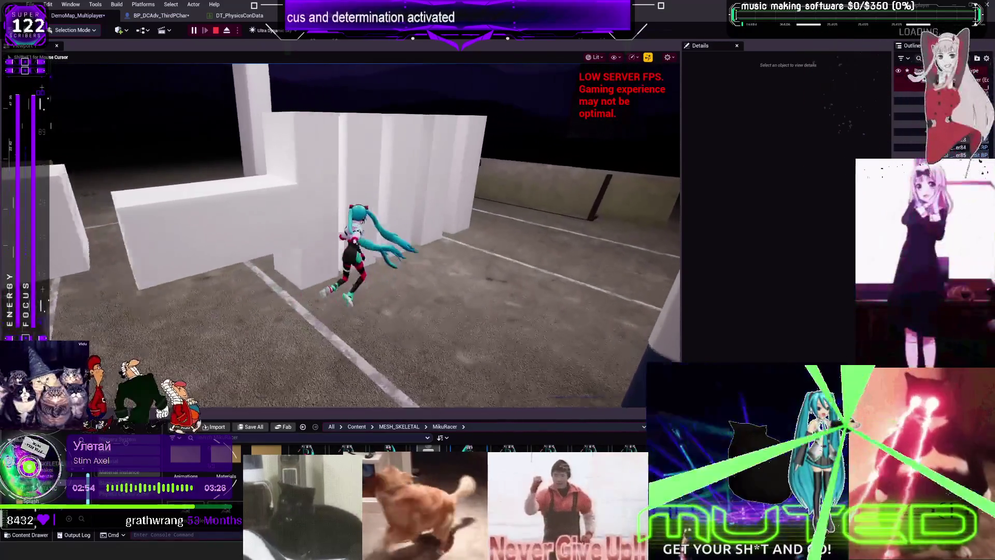
key("w")
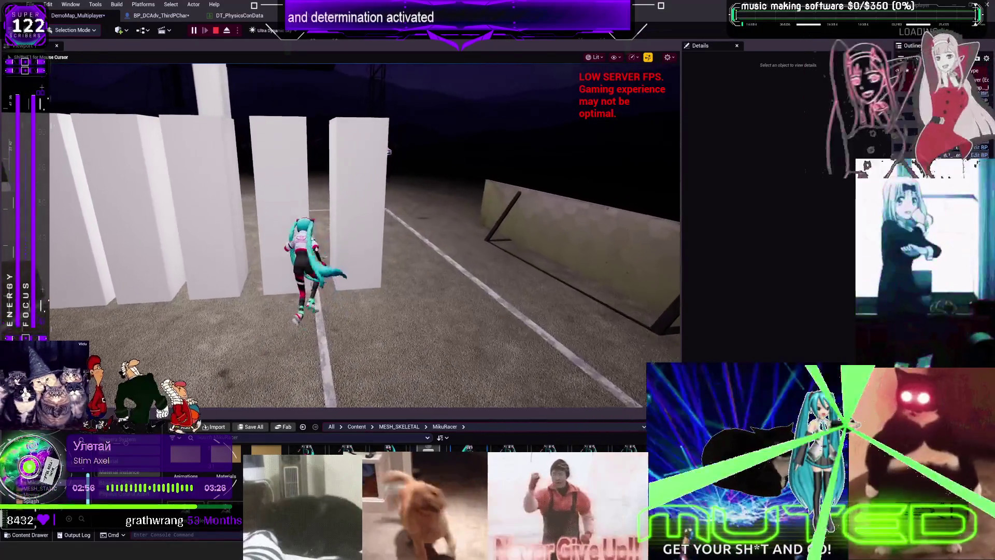
key("w")
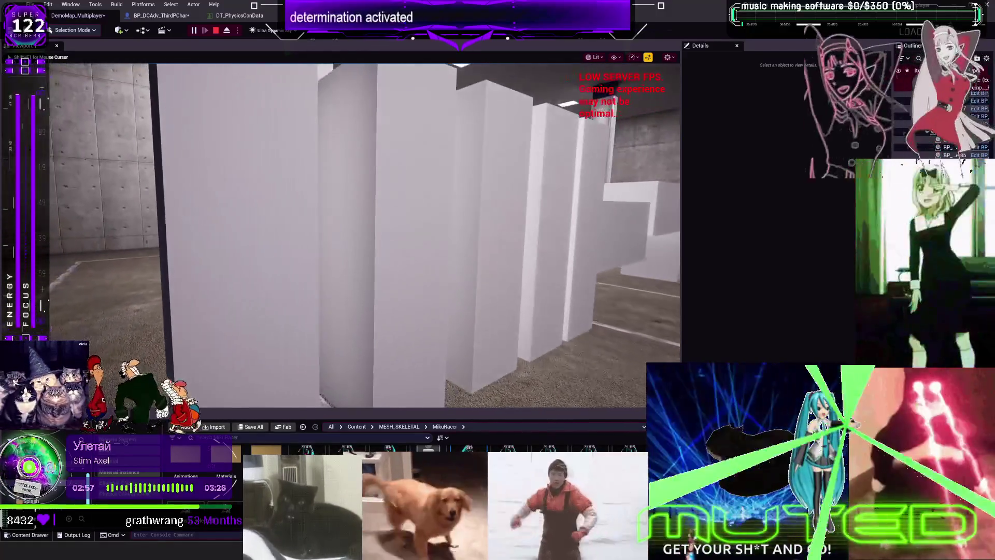
key("w")
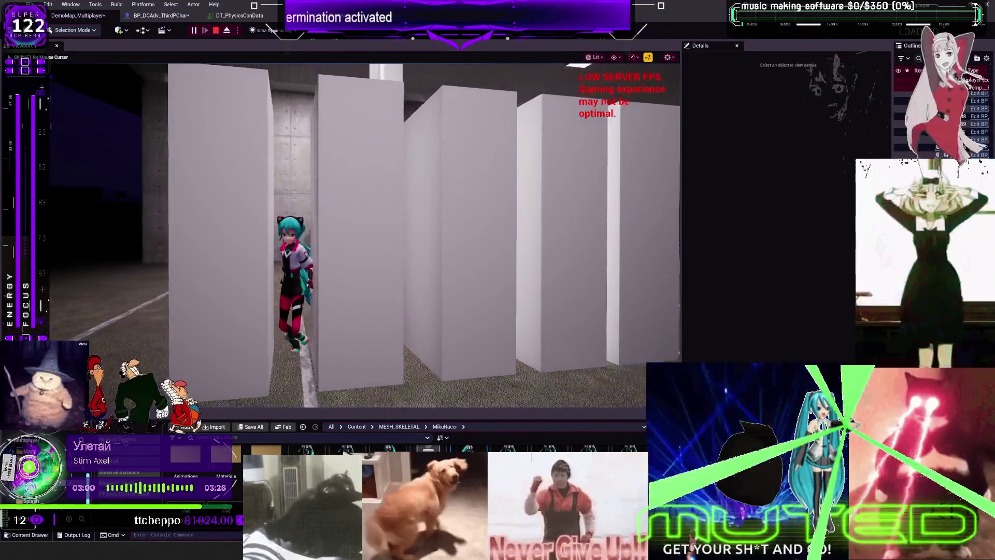
key("s")
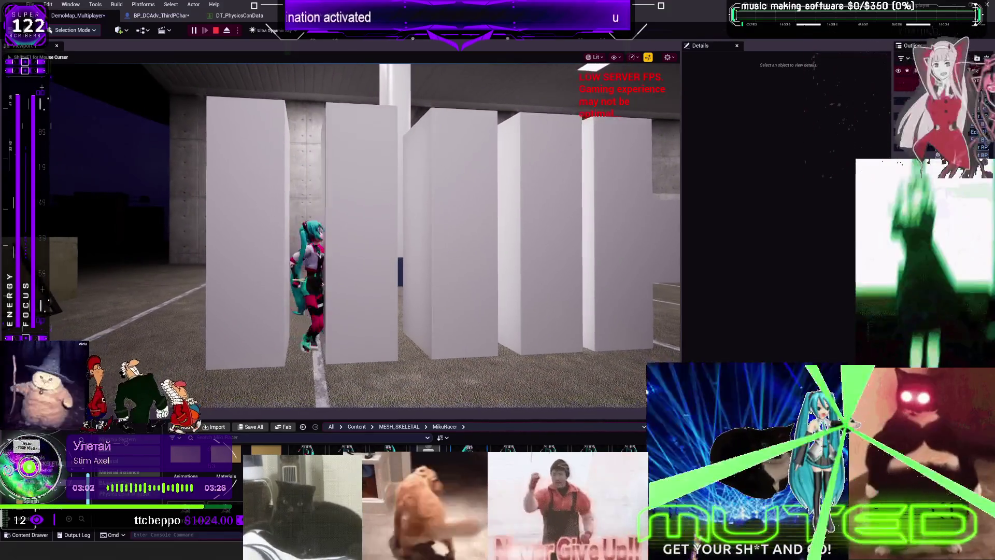
key("w")
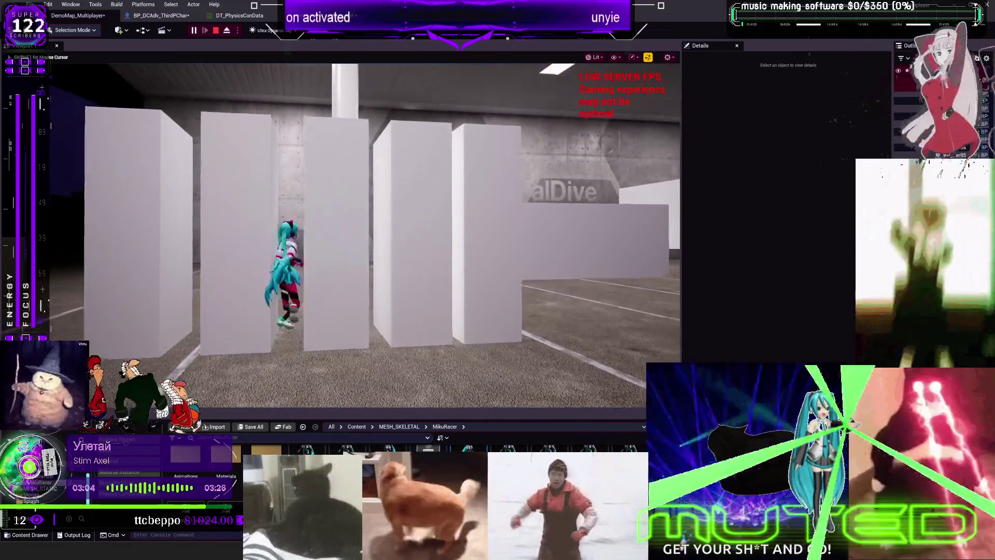
key("w")
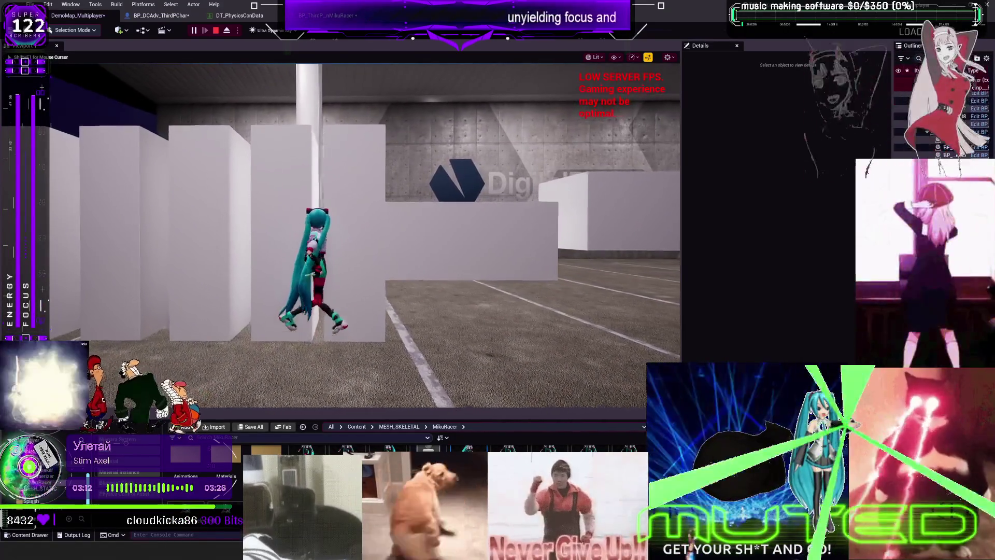
key("w")
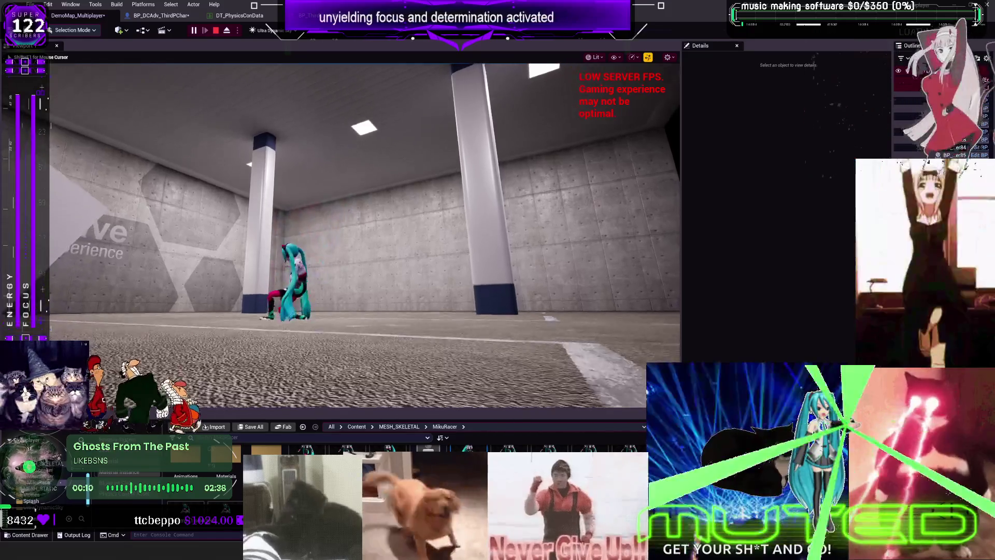
key("w")
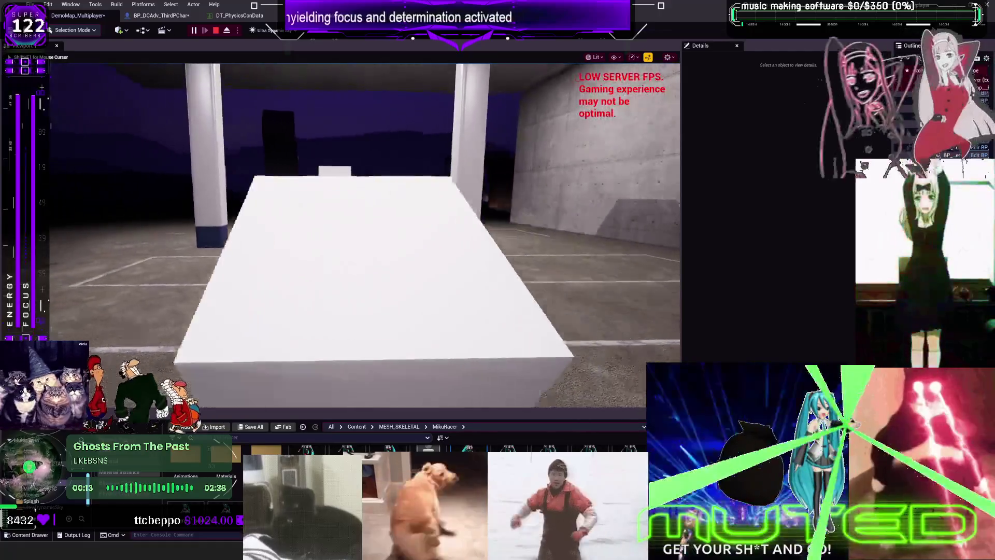
Step: Run Miku along the white walls and through the pillars, swinging the camera around
key("w")
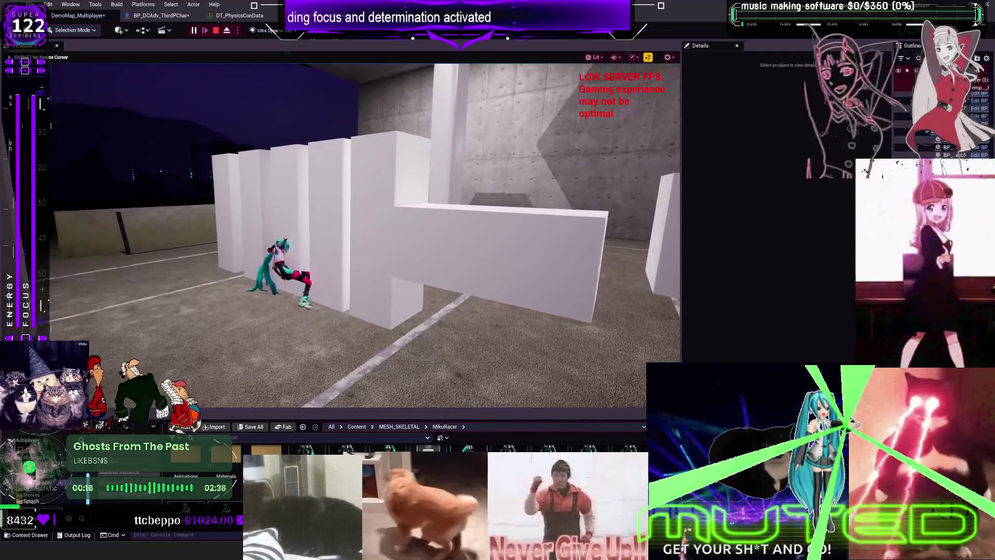
key("w")
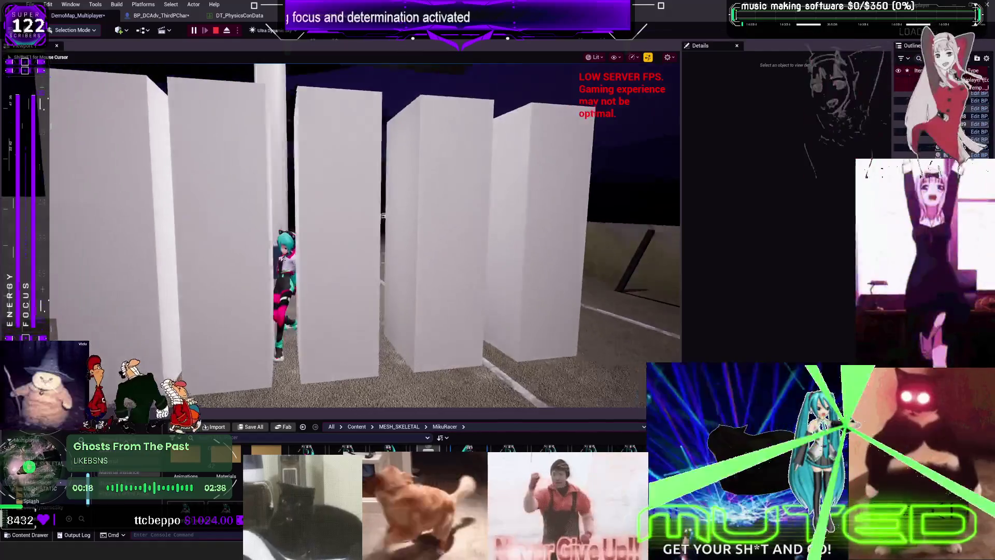
key("w")
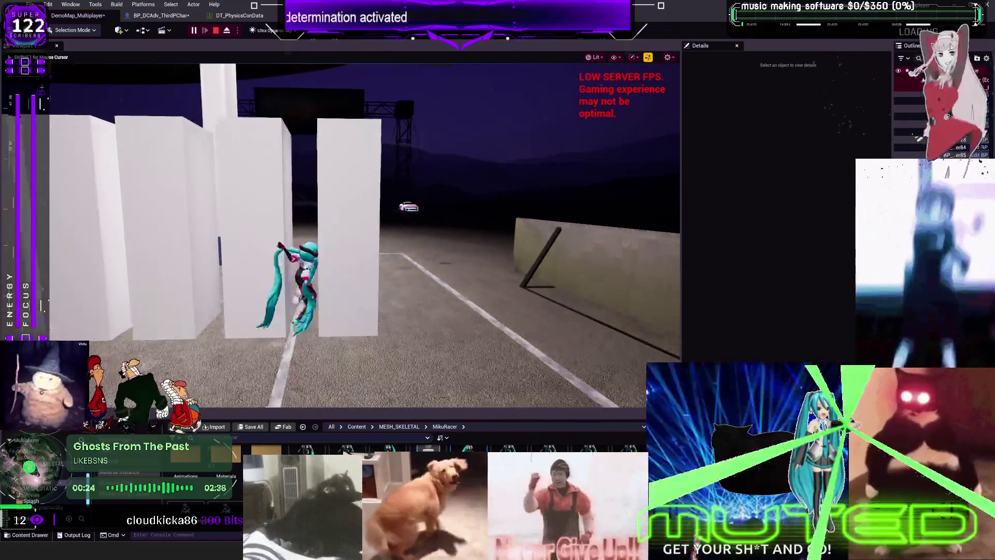
key("w")
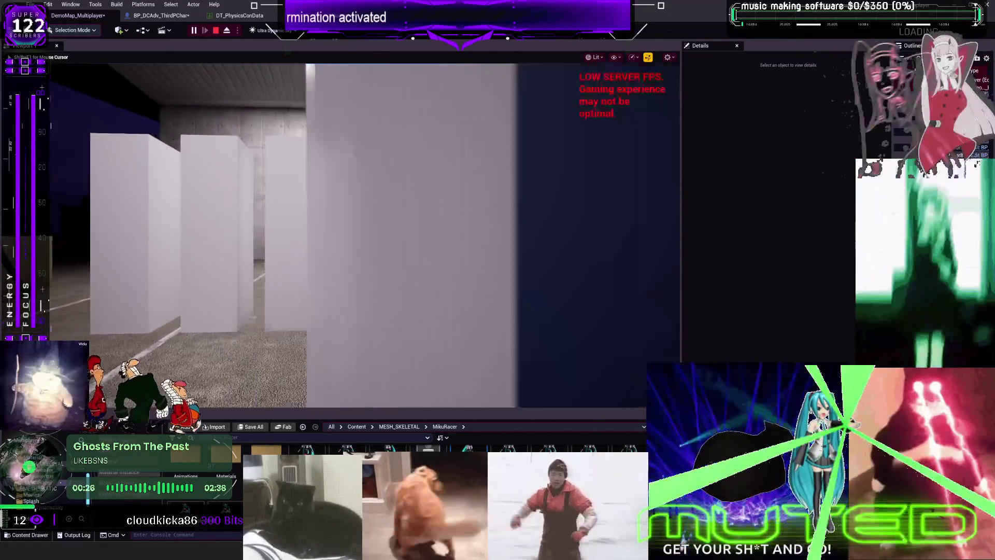
key("w")
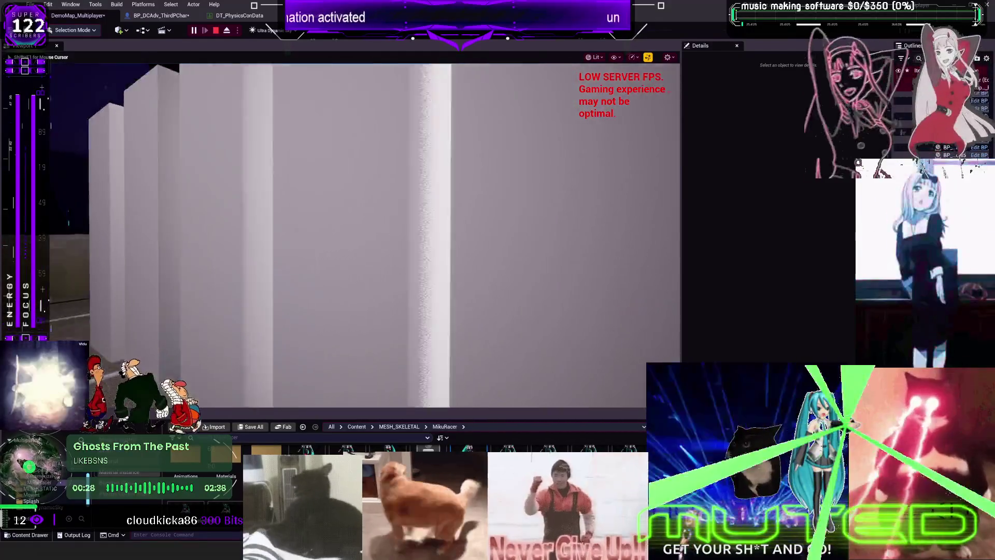
key("w")
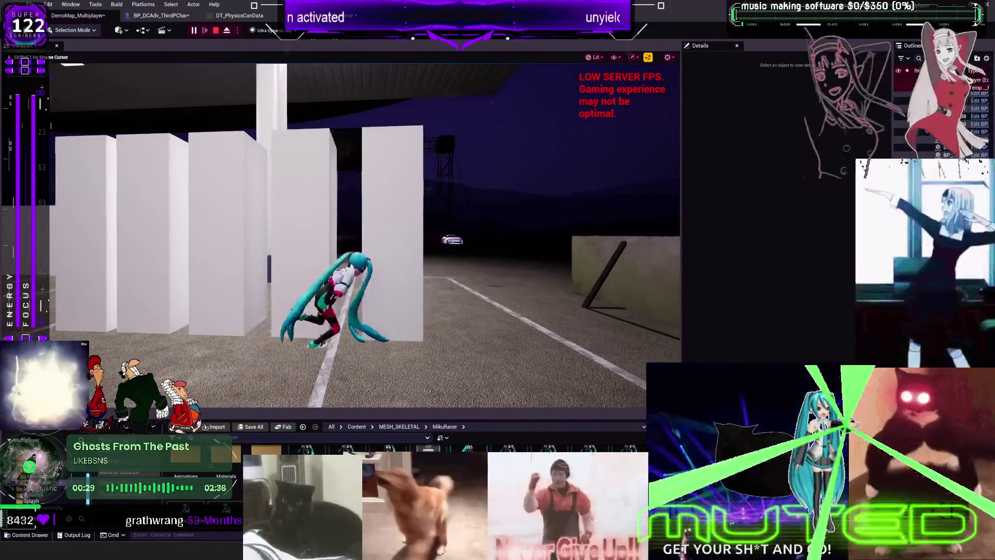
key("w")
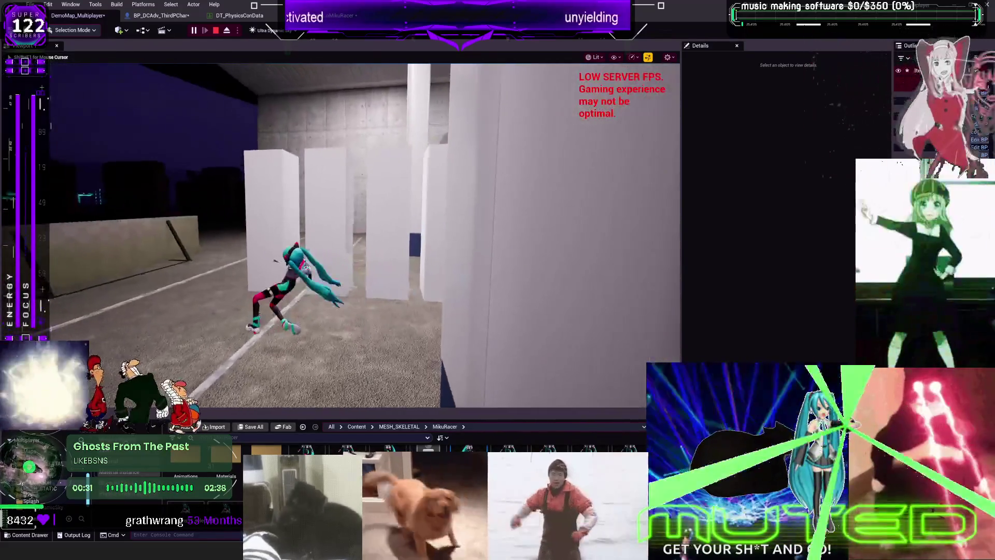
key("w")
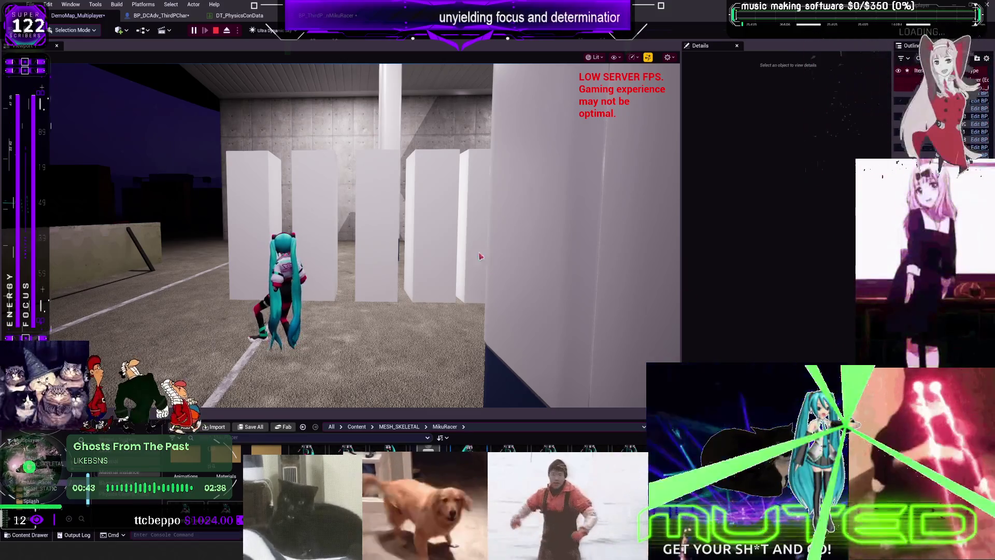
Step: Refocus the game, run Miku across the floor to test physics, then end the test
left_click(342, 254)
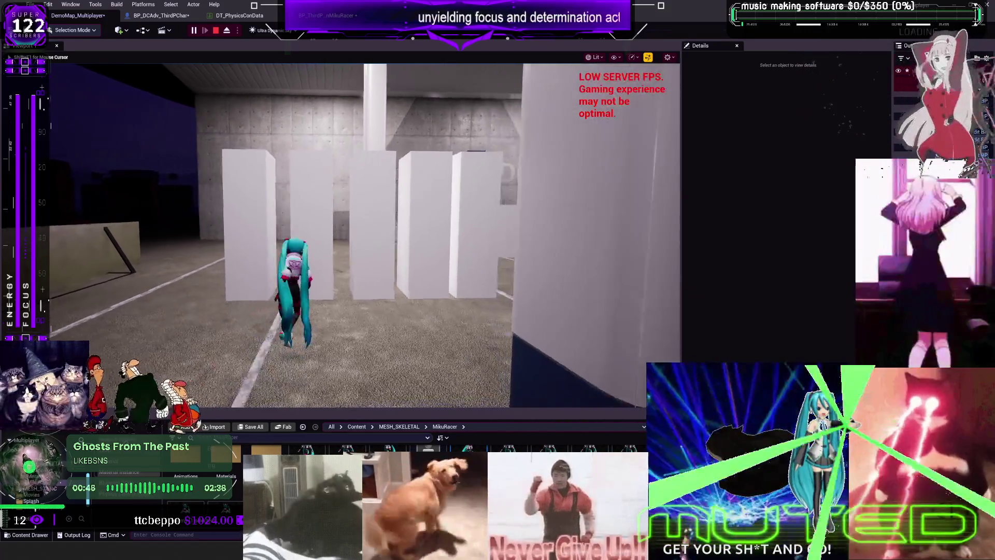
key("s")
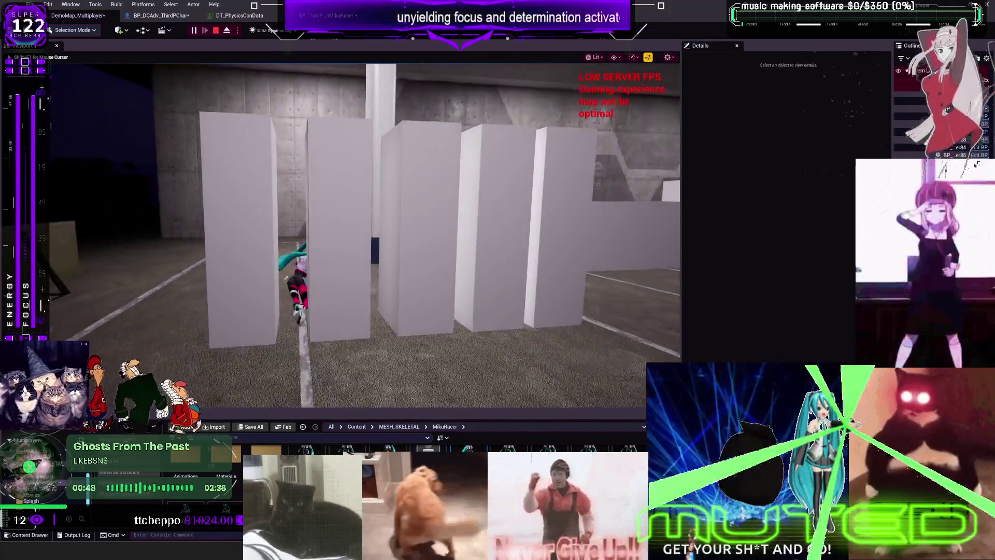
key("w")
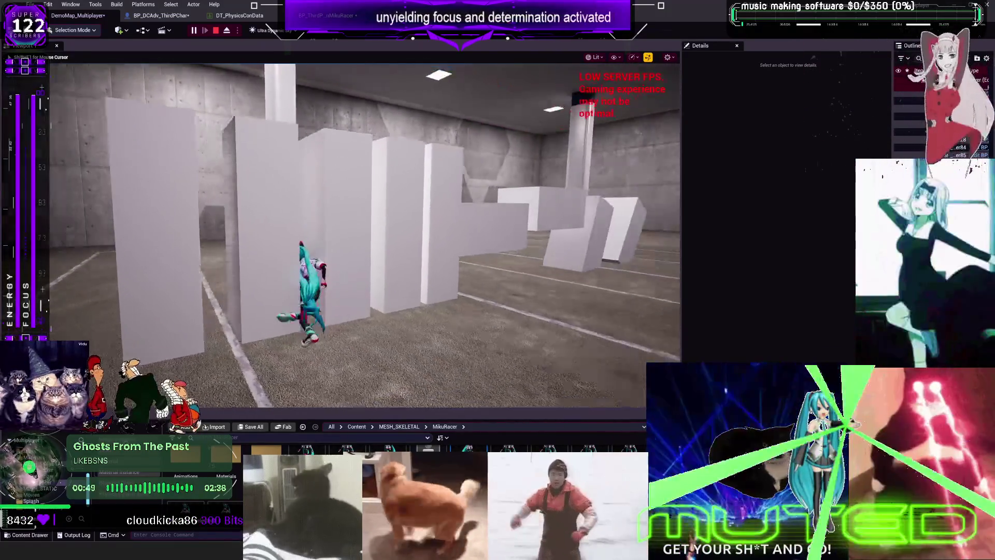
key("w")
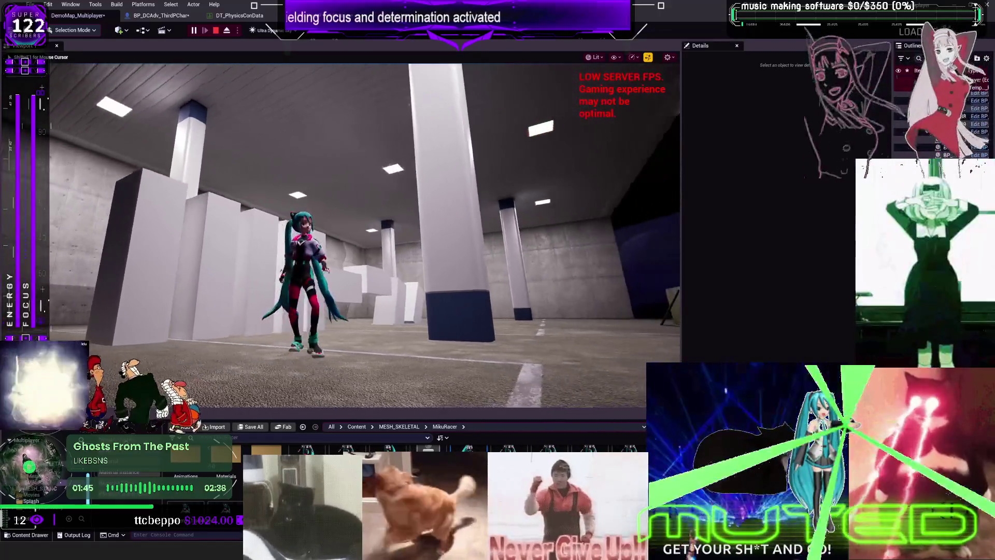
key("Escape")
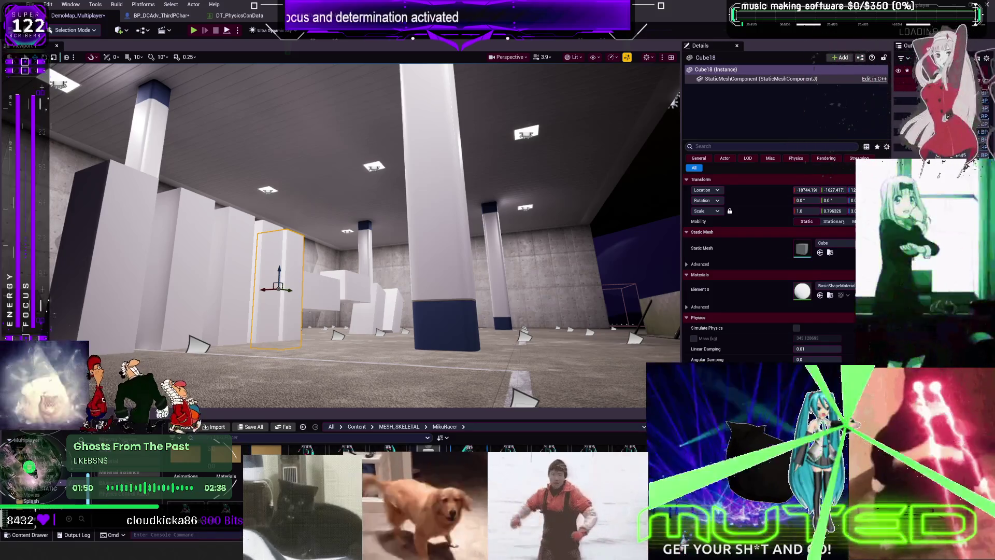
Step: Switch to Miku's PhAT_MikuRacer2 physics asset to see her bone tree
left_click(158, 15)
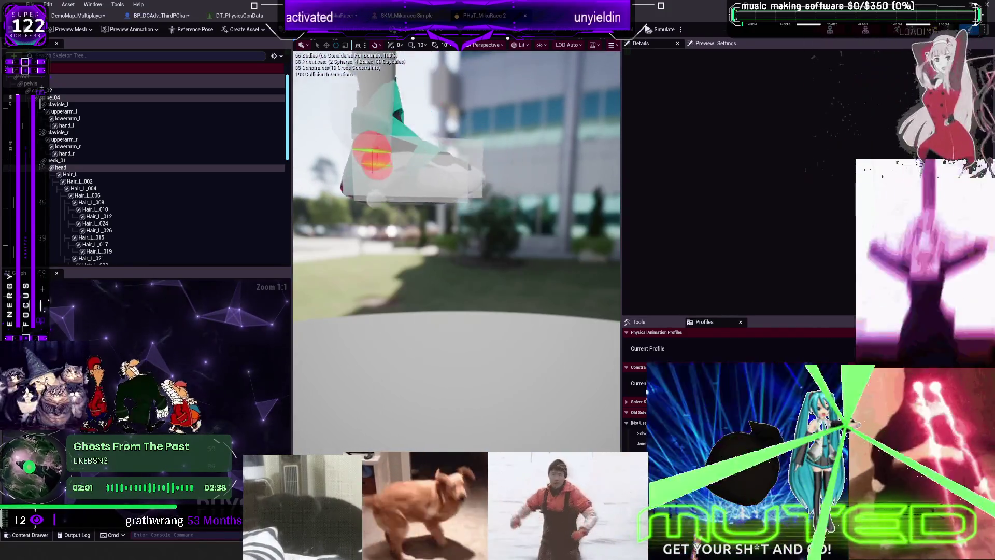
Step: Stop the simulation and set the Skeleton Tree to Show All Bones, revealing the hair chains
left_click(647, 29)
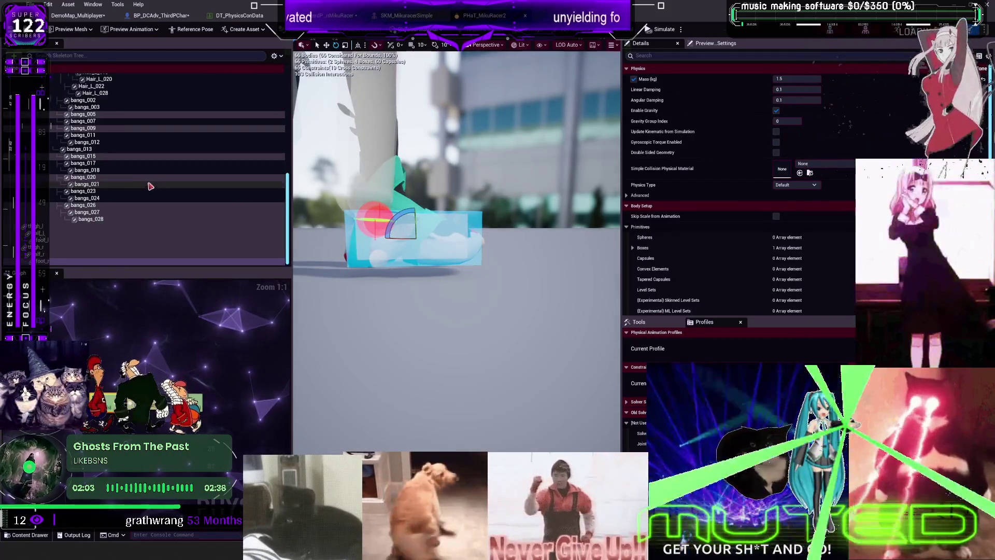
scroll(161, 178, "up", 10)
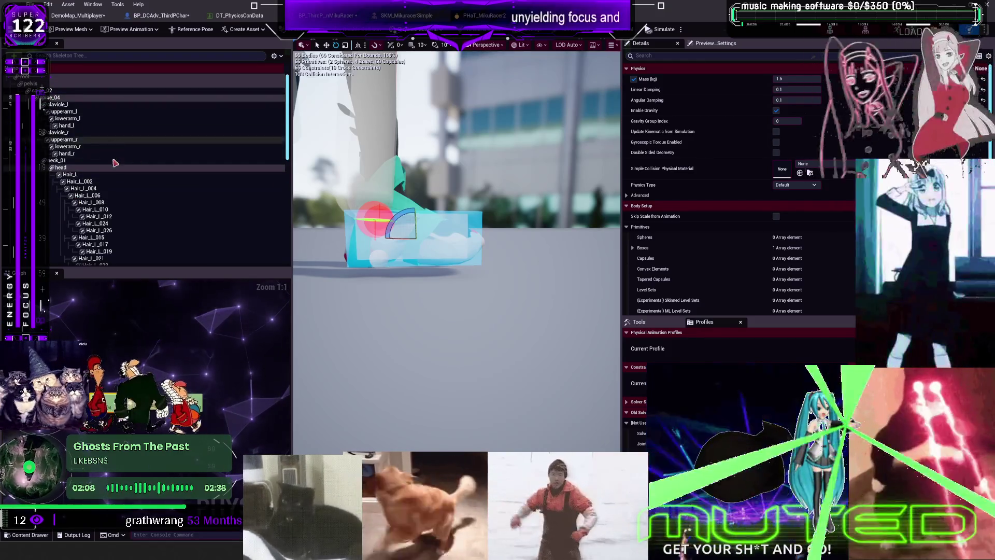
scroll(117, 160, "down", 10)
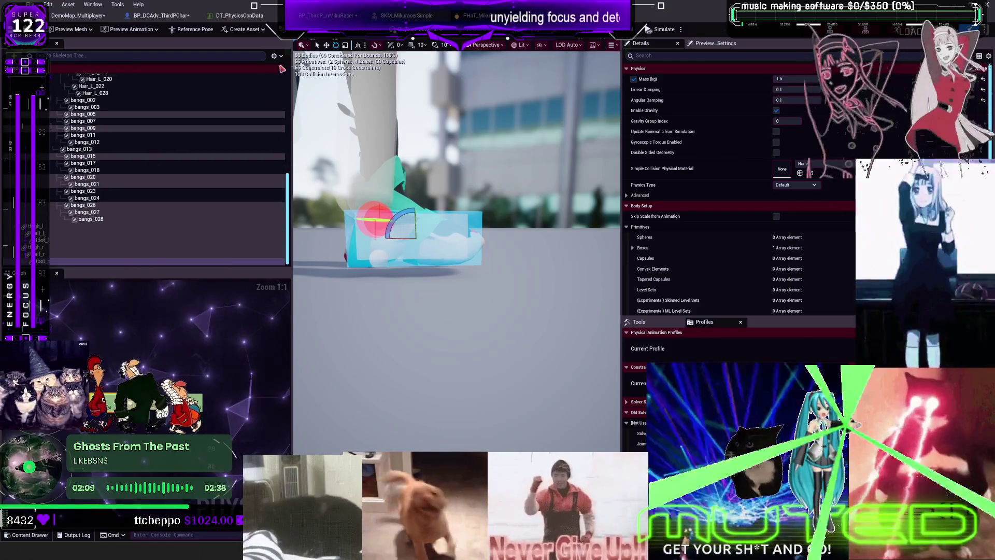
left_click(278, 56)
left_click(306, 239)
scroll(218, 171, "up", 5)
scroll(288, 165, "down", 15)
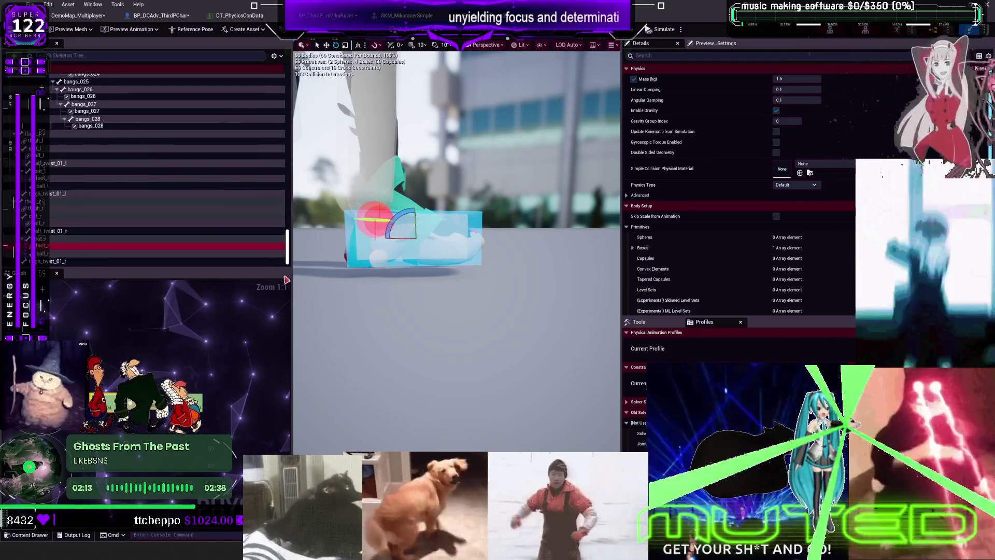
left_click(275, 56)
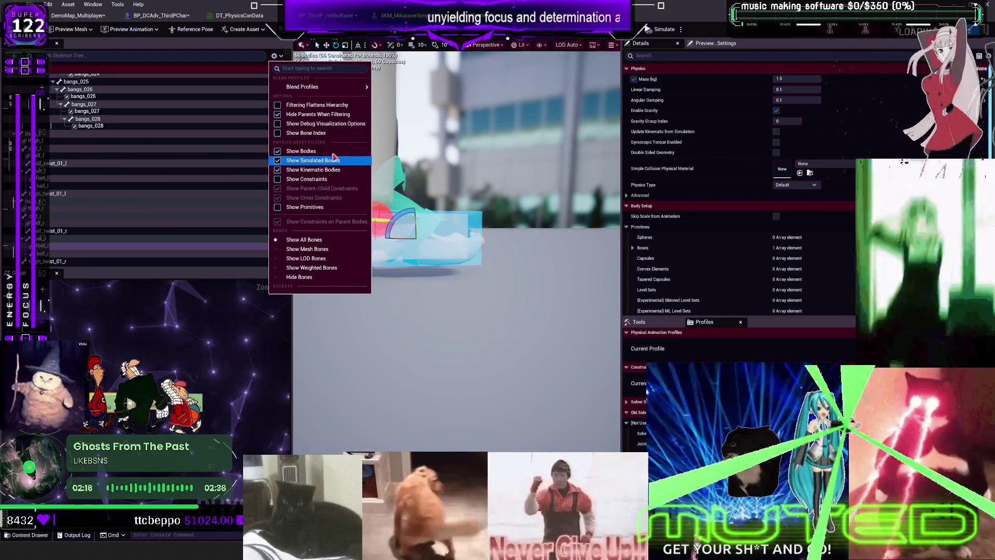
Step: Turn on Show Primitives in the bone tree options
left_click(305, 207)
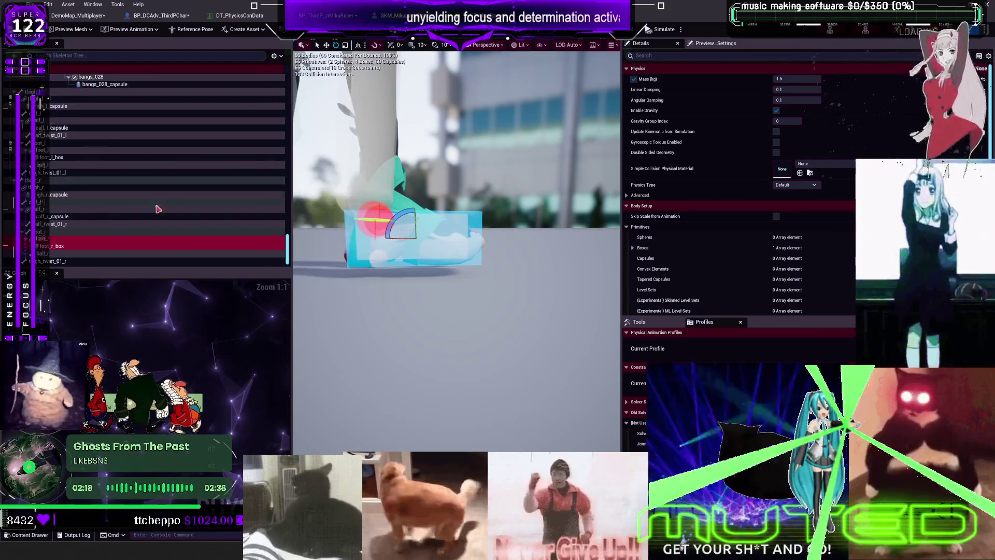
right_click(44, 242)
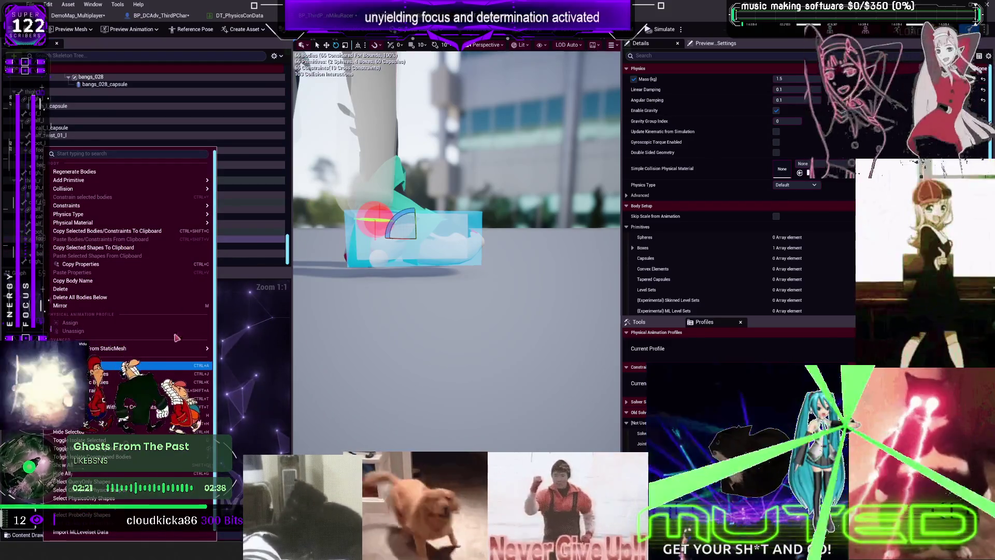
left_click(149, 365)
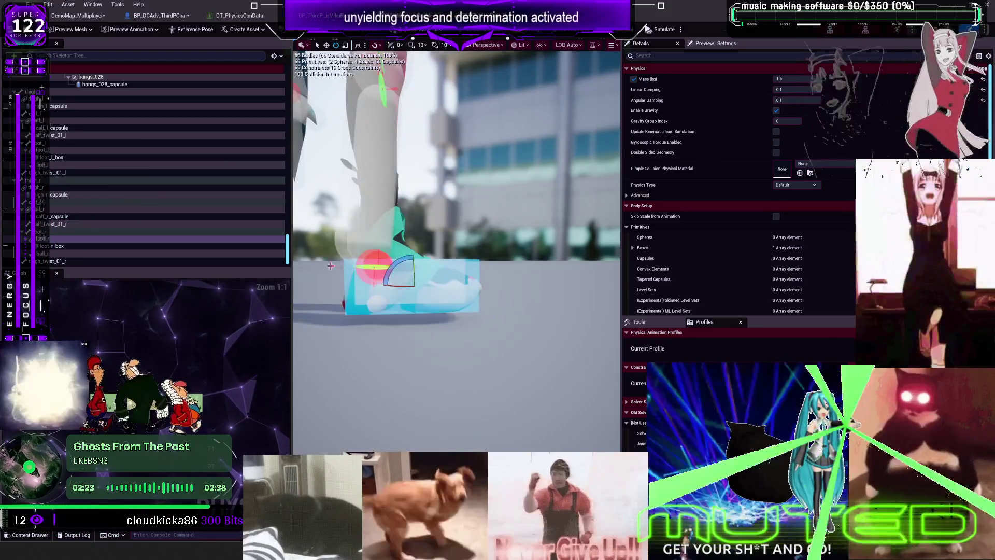
Step: Add a capsule primitive to the foot_r bone and view both legs
right_click(185, 242)
mouse_move(300, 181)
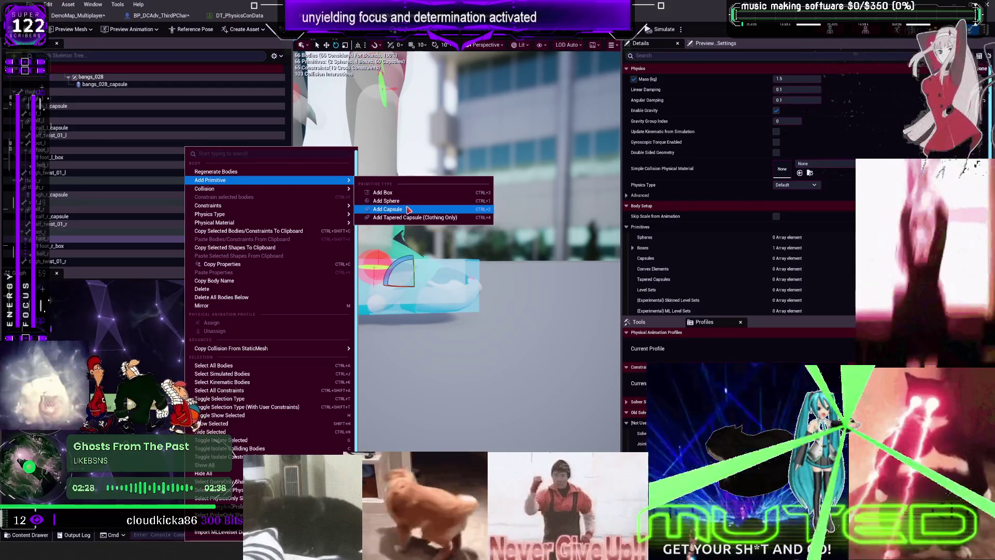
left_click(394, 209)
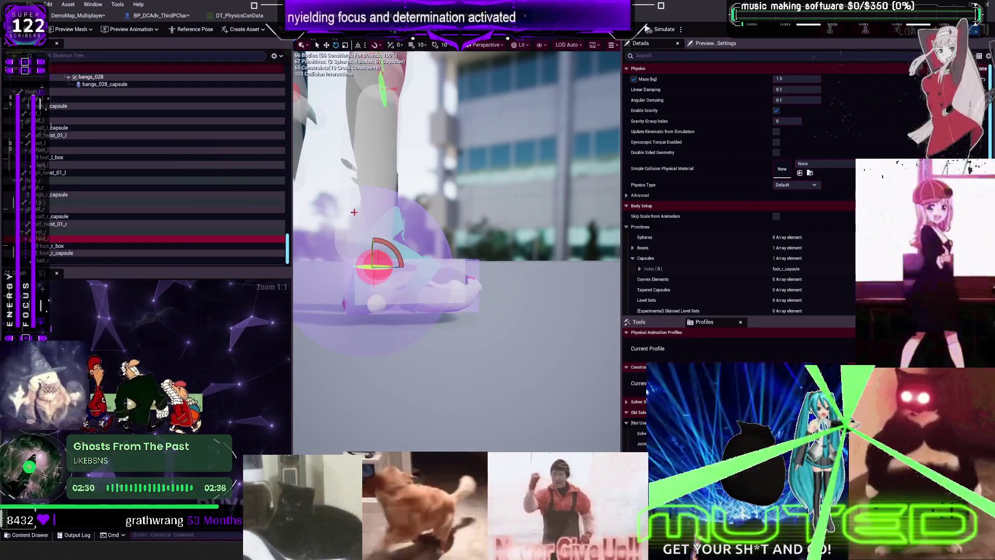
mouse_move(400, 229)
left_mouse_down()
mouse_move(498, 220)
mouse_move(469, 439)
left_mouse_up()
mouse_move(465, 404)
left_mouse_down()
mouse_move(483, 397)
mouse_move(428, 409)
left_mouse_up()
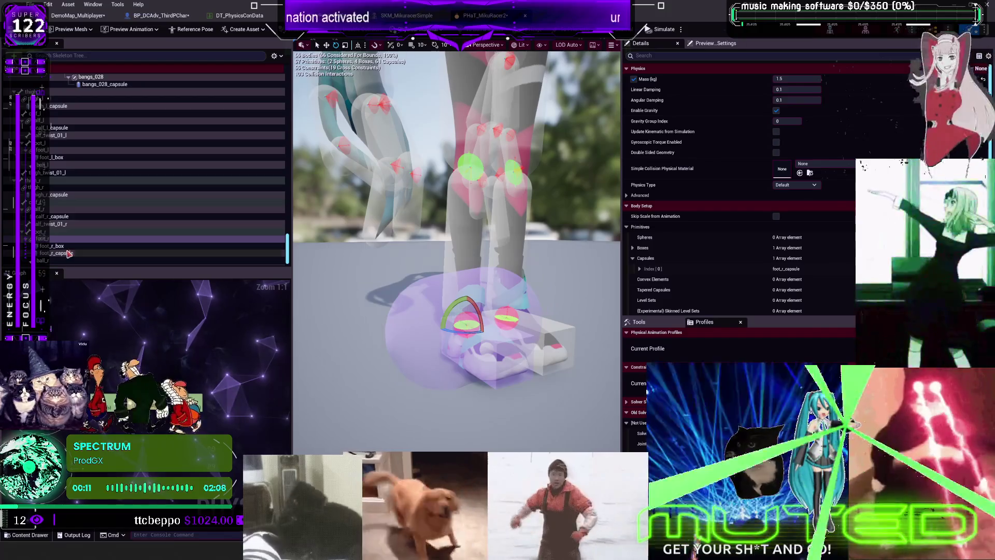
Step: Select foot_r_capsule and set its rotation to 90 degrees in Details
left_click(68, 253)
left_click_drag(470, 337, 435, 332)
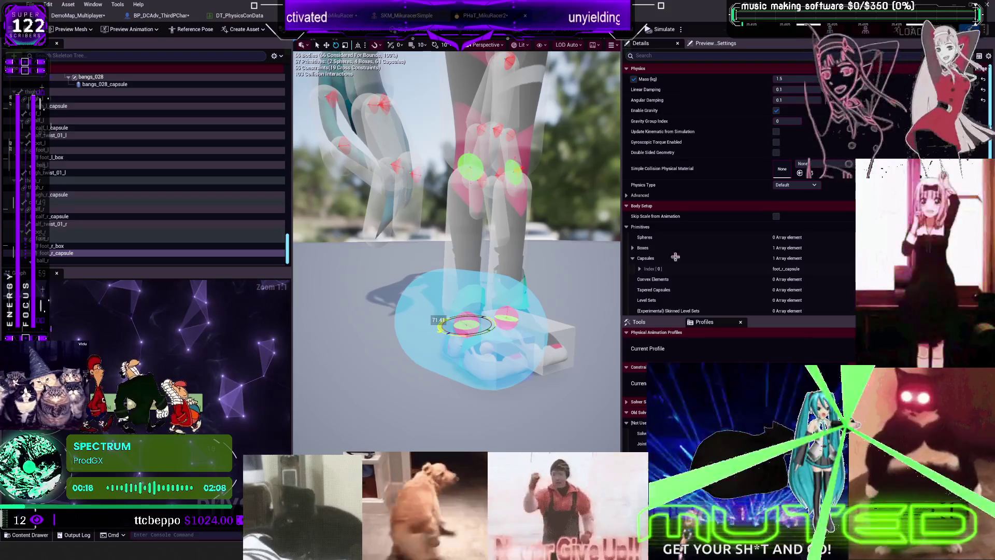
left_click(640, 270)
scroll(641, 270, "down", 1)
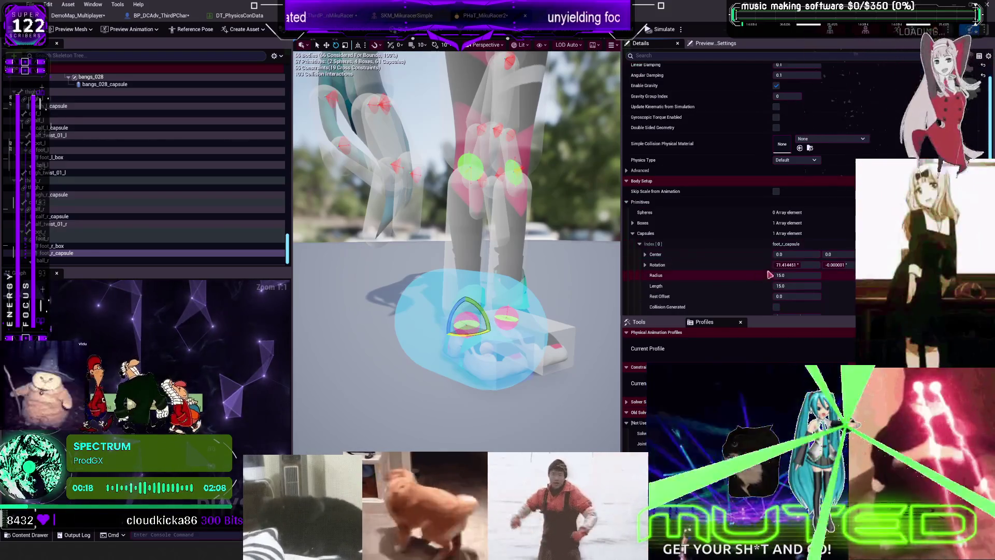
left_click(792, 265)
key("Return")
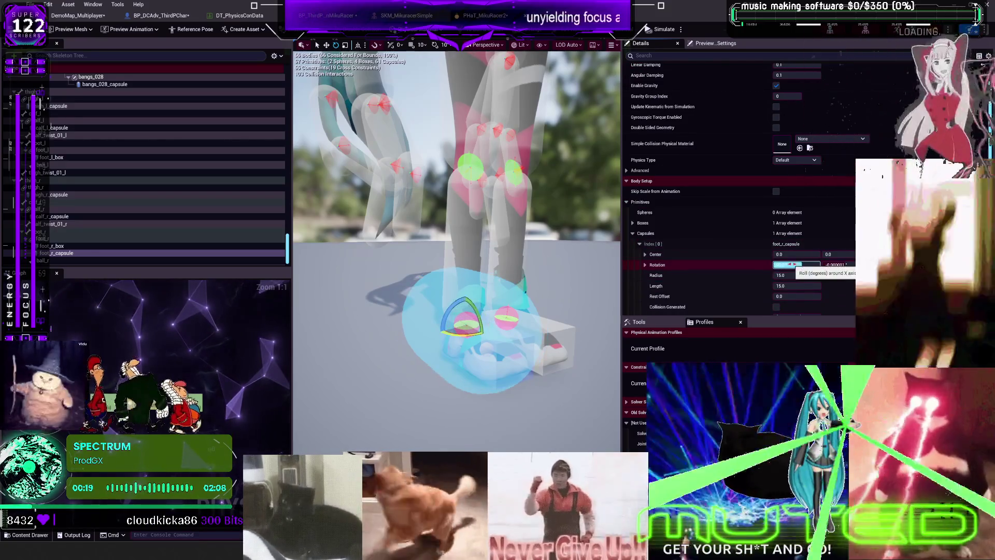
left_click_drag(798, 278, 794, 286)
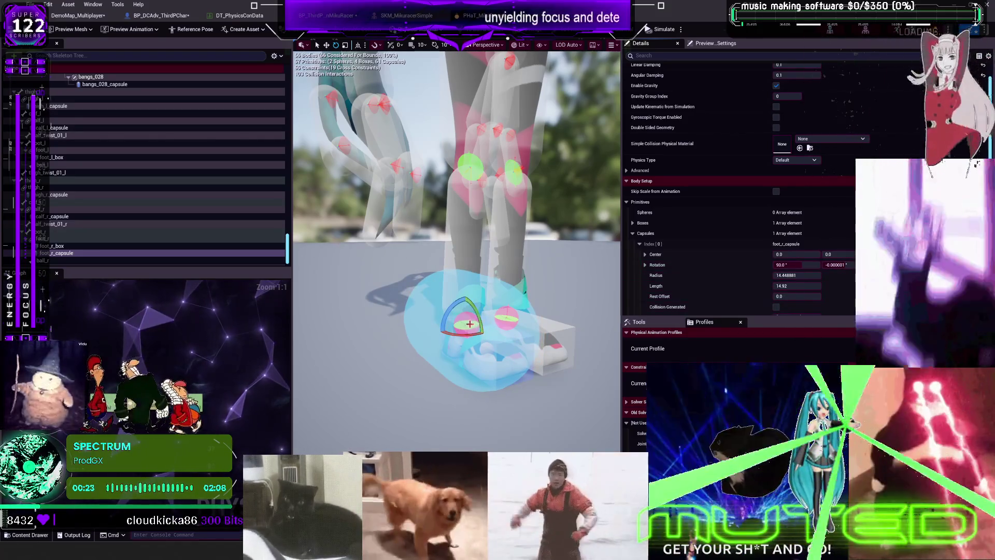
Step: Scale the foot capsule thinner and longer around the shoe, then save the physics asset
key("r")
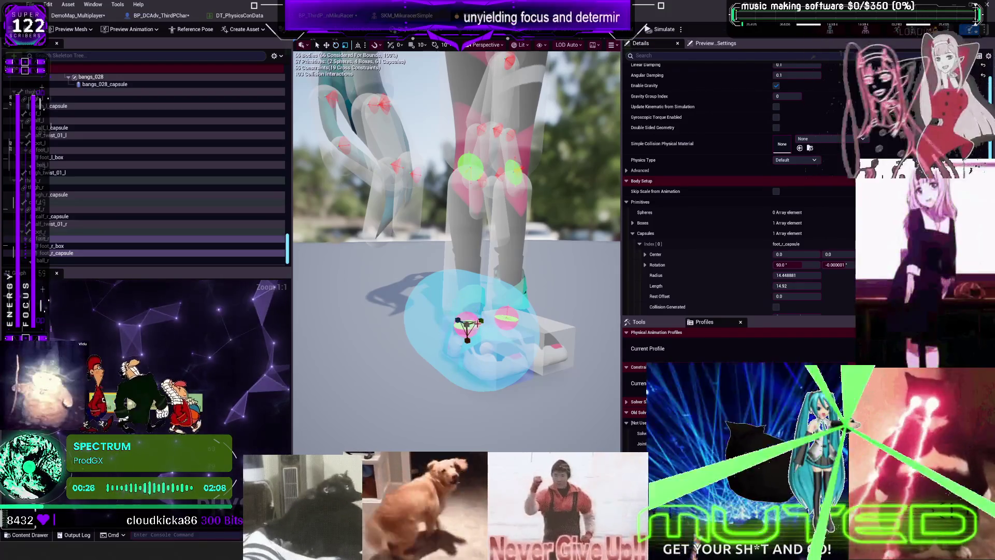
mouse_move(472, 332)
left_mouse_down()
mouse_move(426, 343)
mouse_move(442, 305)
mouse_move(421, 307)
mouse_move(449, 297)
mouse_move(440, 339)
mouse_move(477, 328)
mouse_move(455, 322)
left_mouse_up()
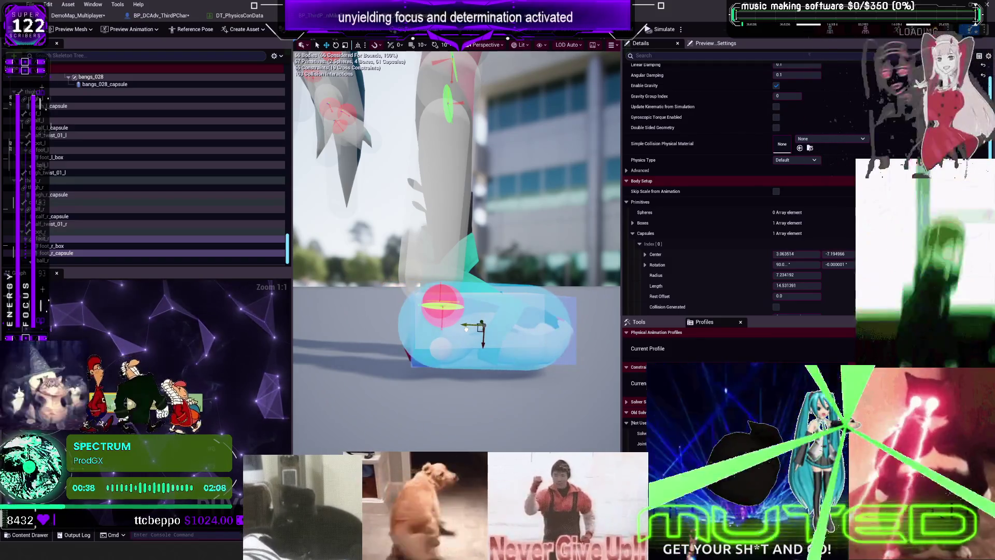
left_click_drag(456, 249, 394, 243)
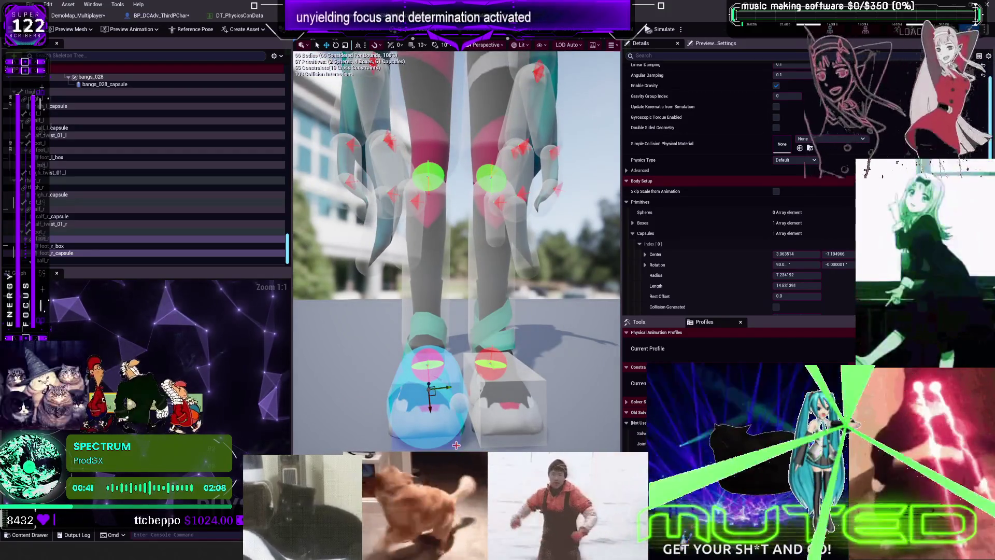
scroll(687, 272, "up", 1)
left_click(456, 444)
left_click(529, 378)
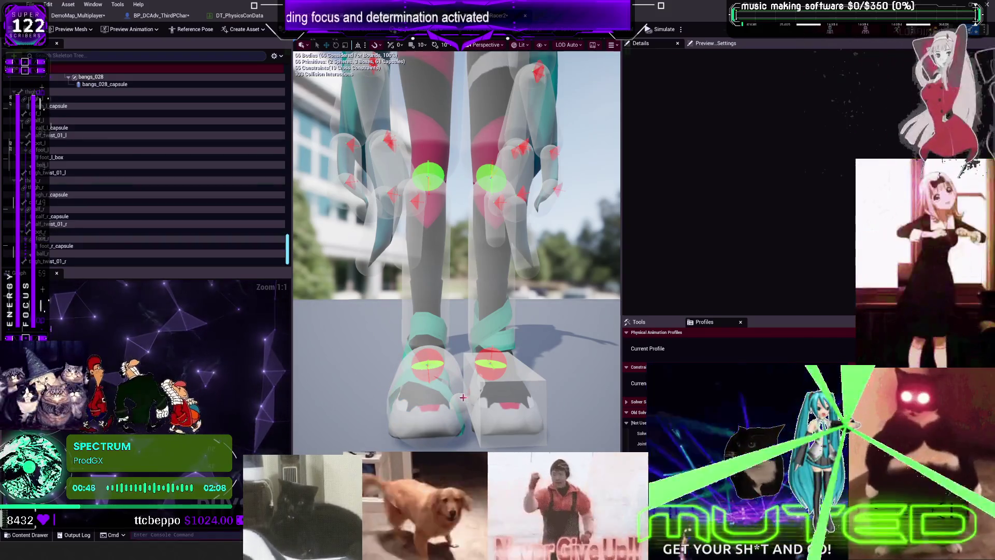
key("ctrl+s")
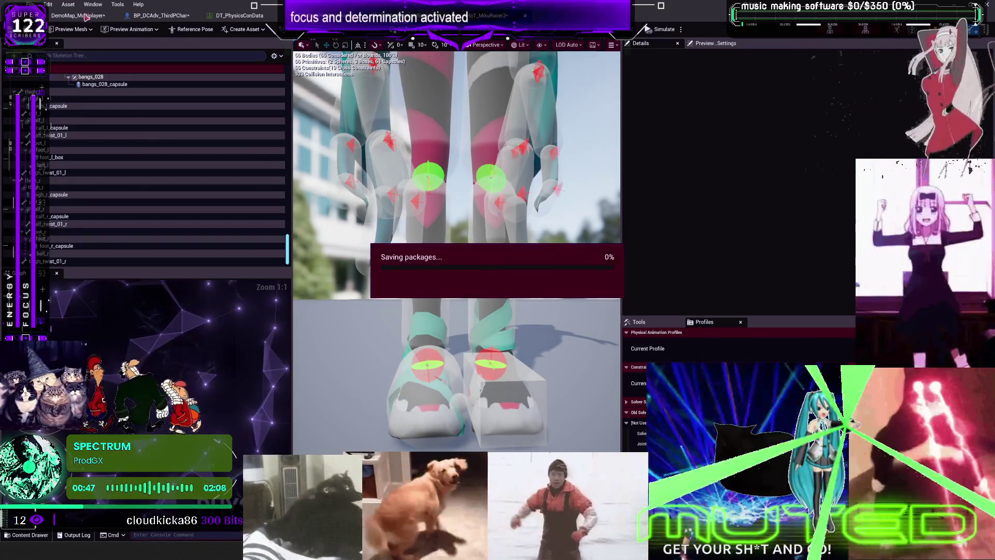
left_click(92, 16)
left_click(195, 31)
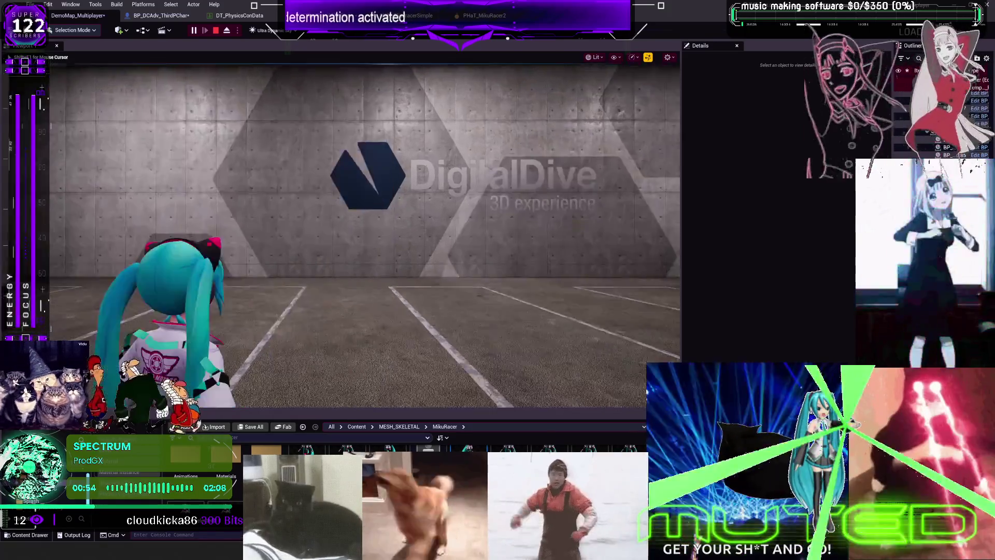
key("w")
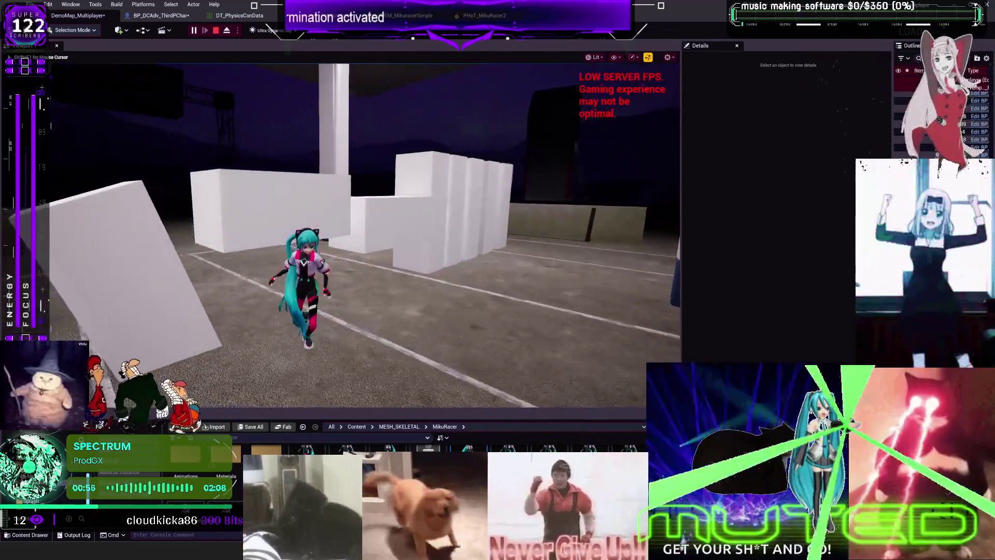
key("w")
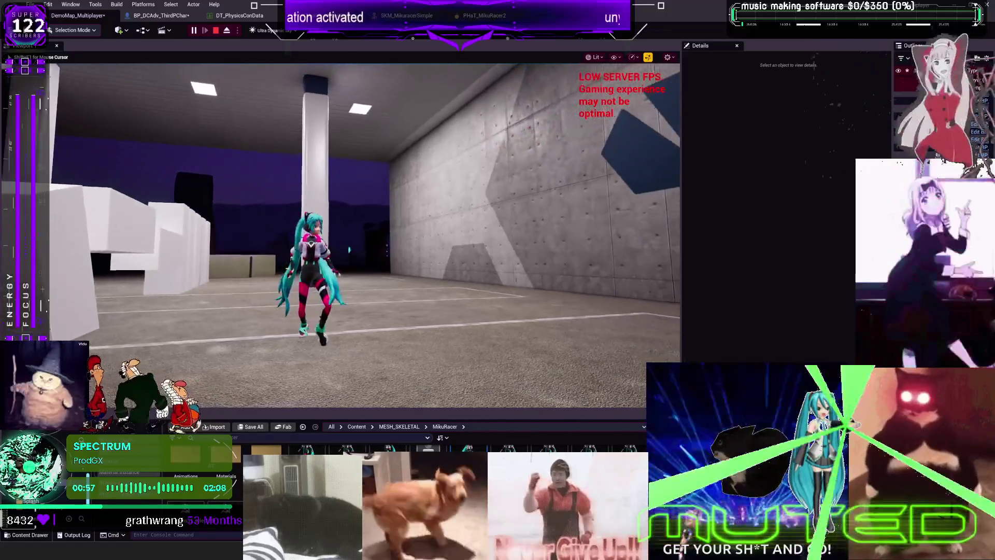
key("w")
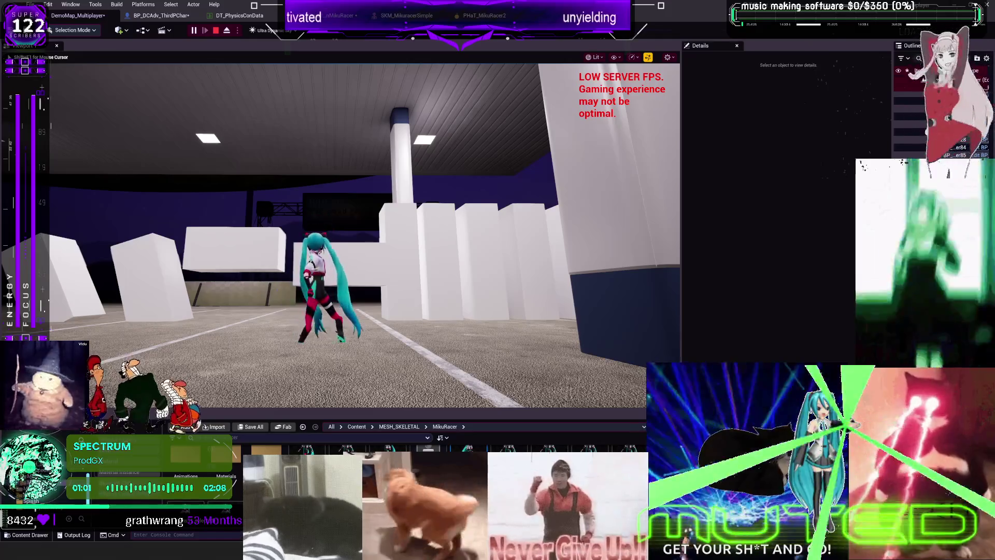
key("w")
key("space")
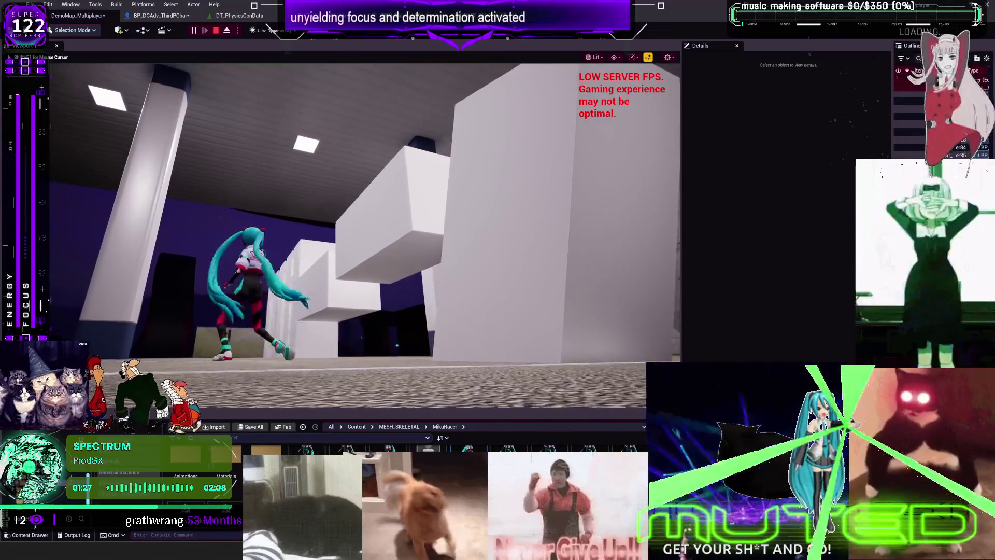
key("space")
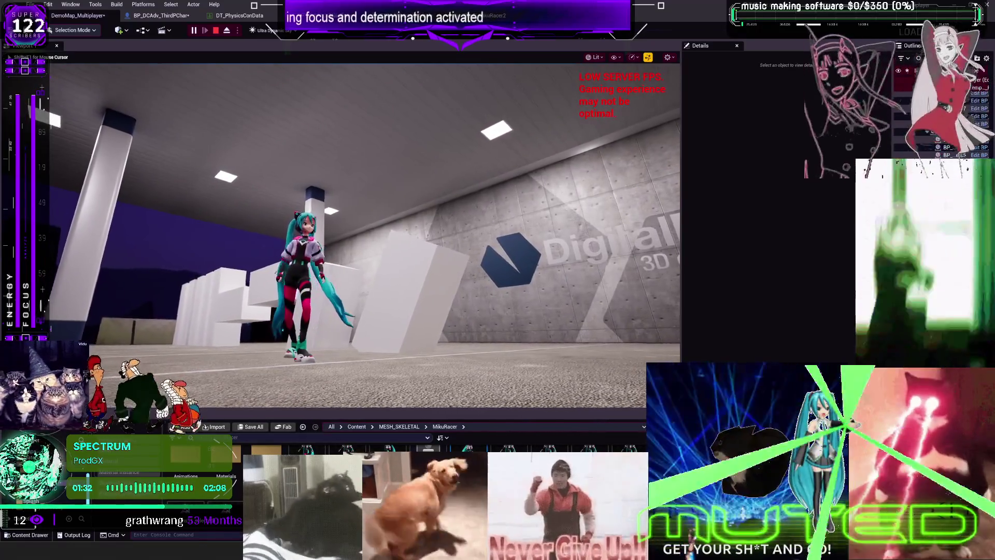
key("w")
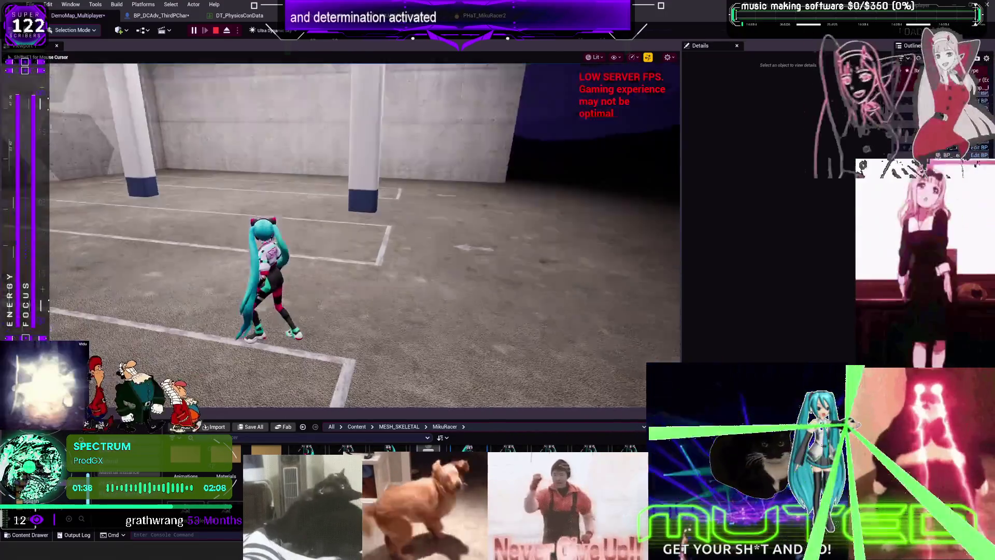
key("Escape")
Step: In PhAT_MikuRacer2, frame foot_r_capsule and move it up on the foot
left_click(482, 17)
left_click_drag(451, 359, 491, 399)
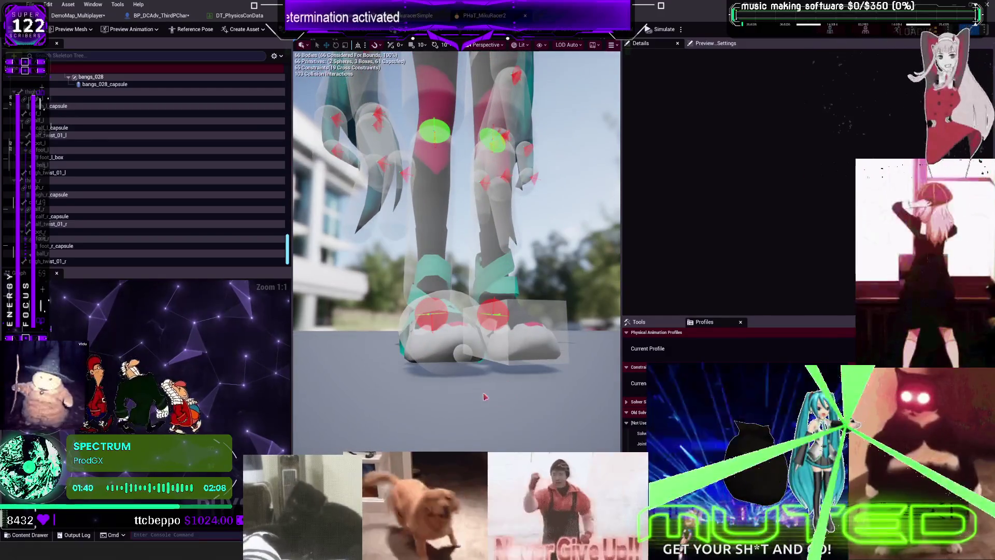
left_click(432, 321)
key("f")
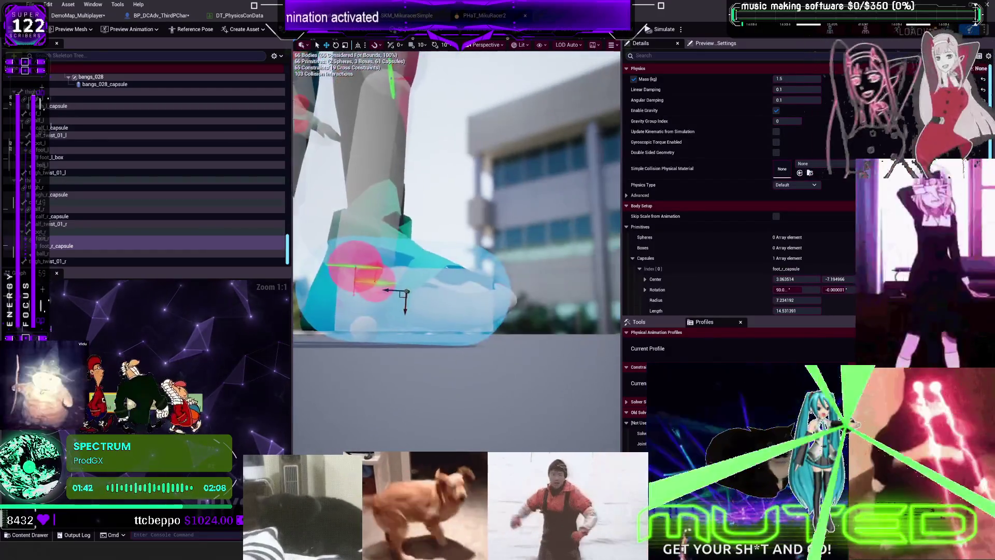
mouse_move(449, 327)
left_mouse_down()
mouse_move(451, 309)
mouse_move(383, 312)
mouse_move(449, 393)
left_mouse_up()
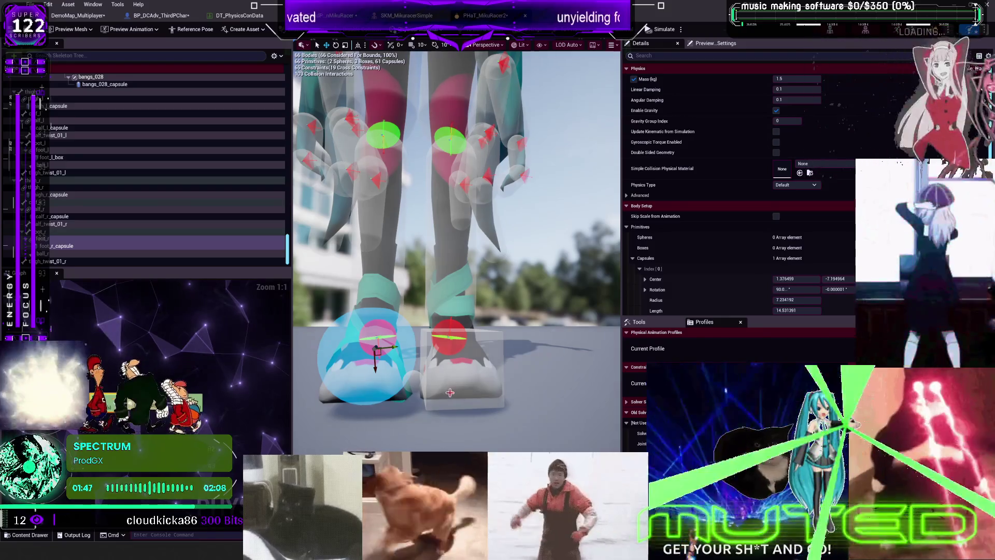
Step: Undo the last foot edit, reselect foot_r_capsule, and move on to the SKM_MikuRacerSimple mesh
key("ctrl+z")
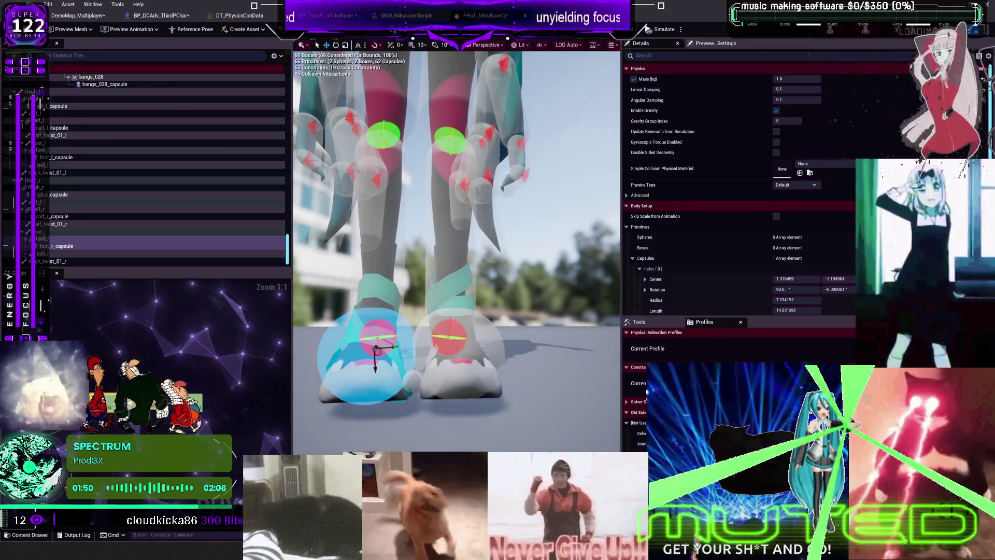
left_click(488, 342)
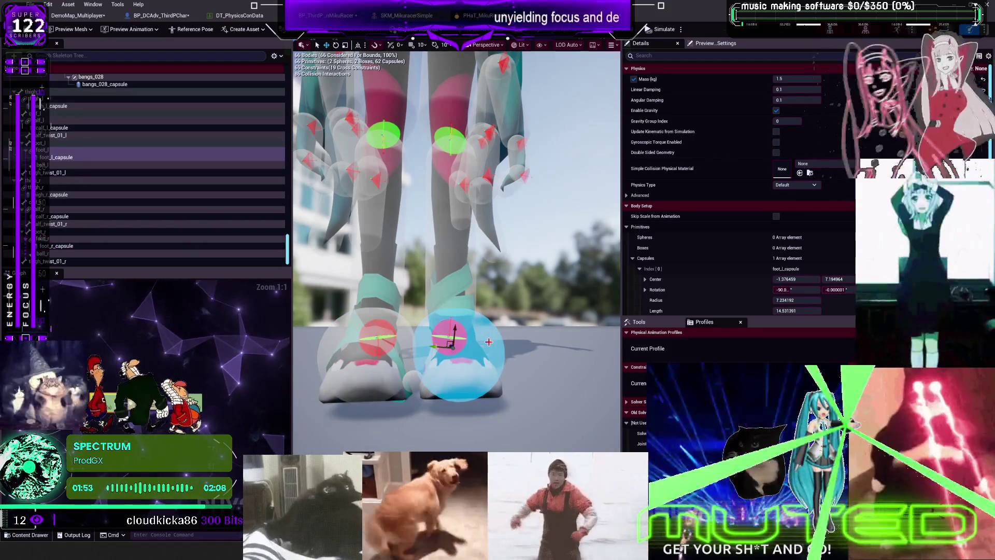
left_click(394, 366)
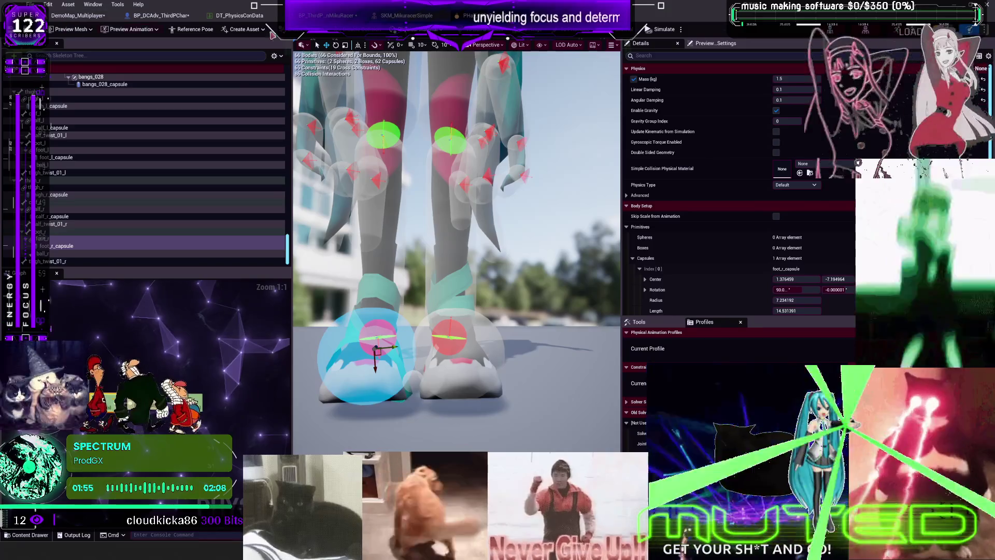
left_click(160, 15)
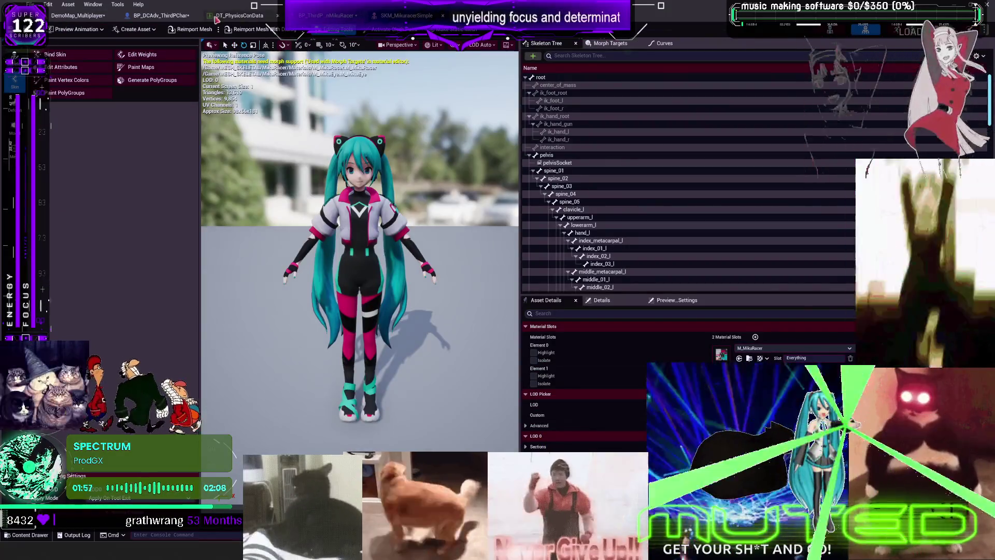
Step: Review DT_PhysicsConData's spine, arm and leg control settings, then go back to DemoMap_Multiplayer
left_click(238, 15)
scroll(589, 228, "up", 1)
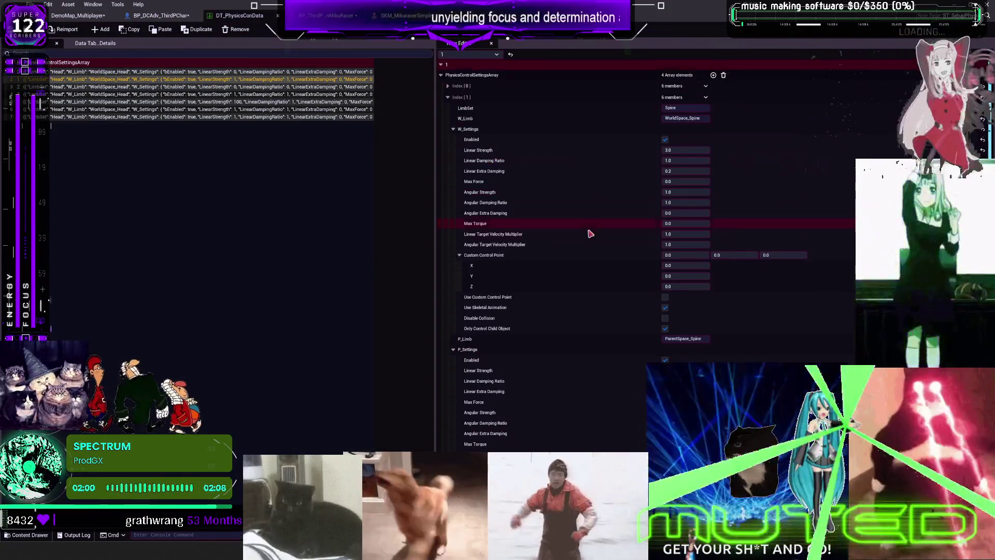
scroll(593, 227, "down", 6)
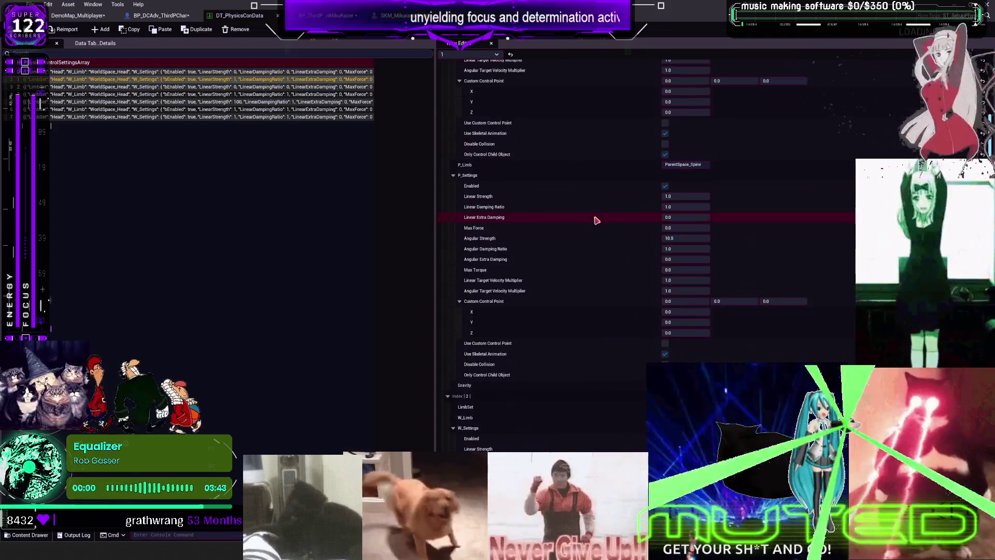
scroll(595, 214, "down", 14)
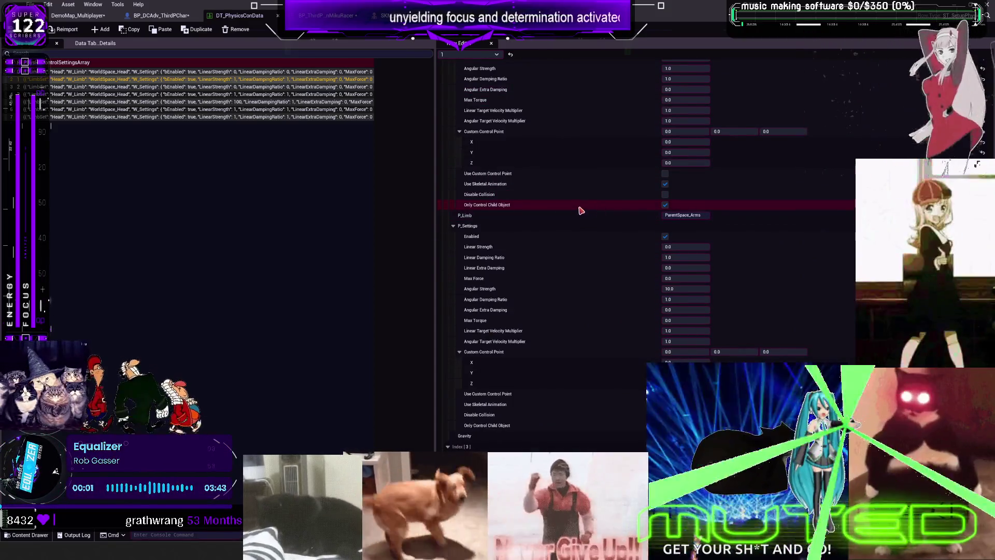
scroll(664, 233, "down", 2)
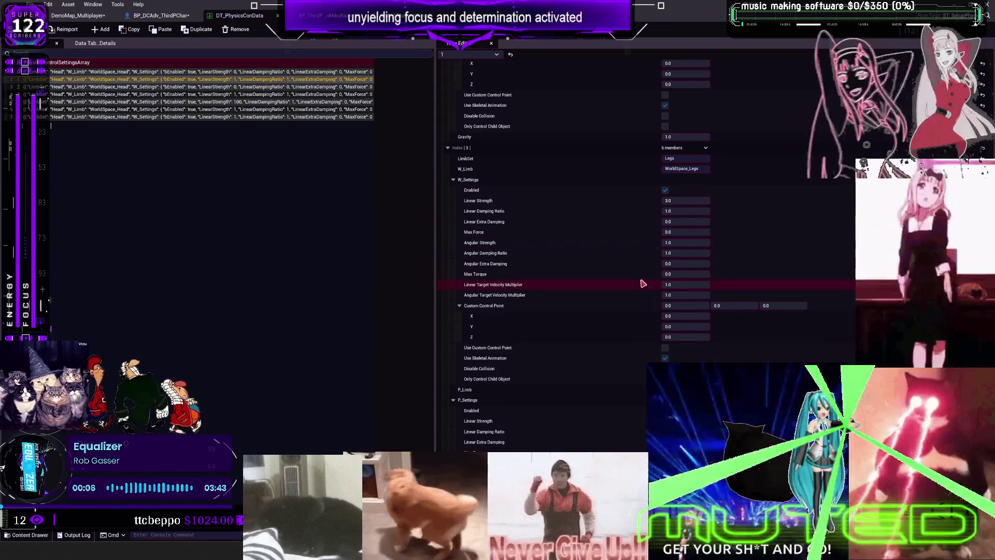
scroll(641, 280, "down", 2)
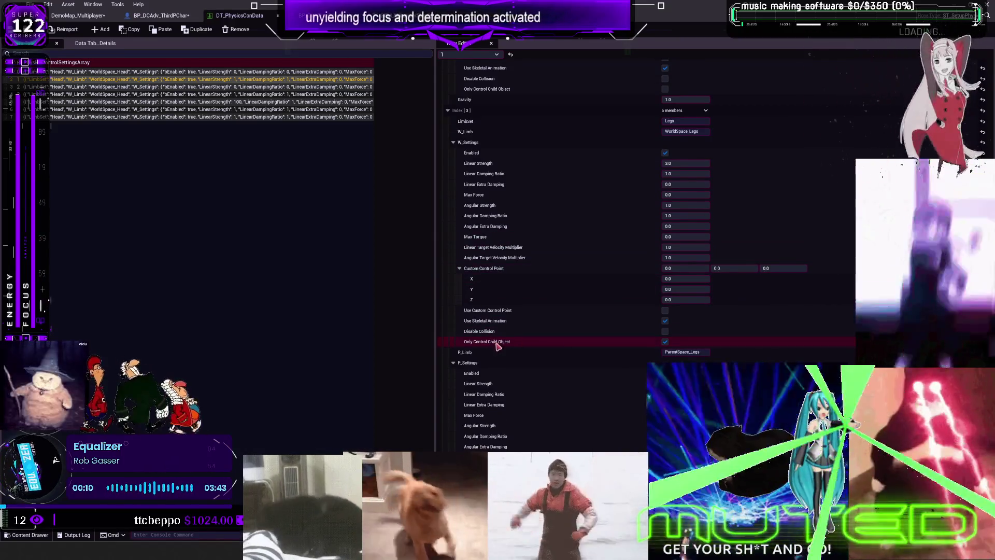
mouse_move(496, 345)
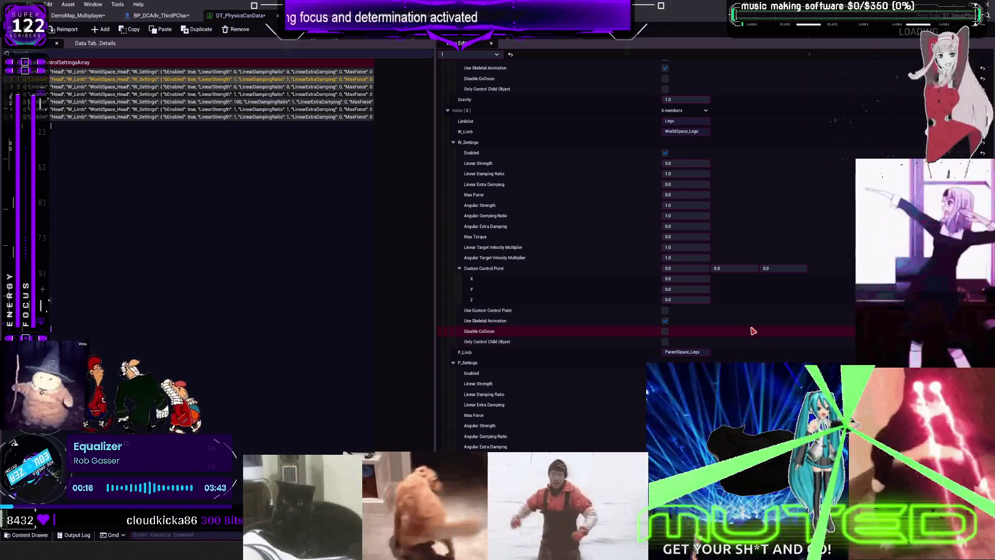
scroll(751, 337, "down", 2)
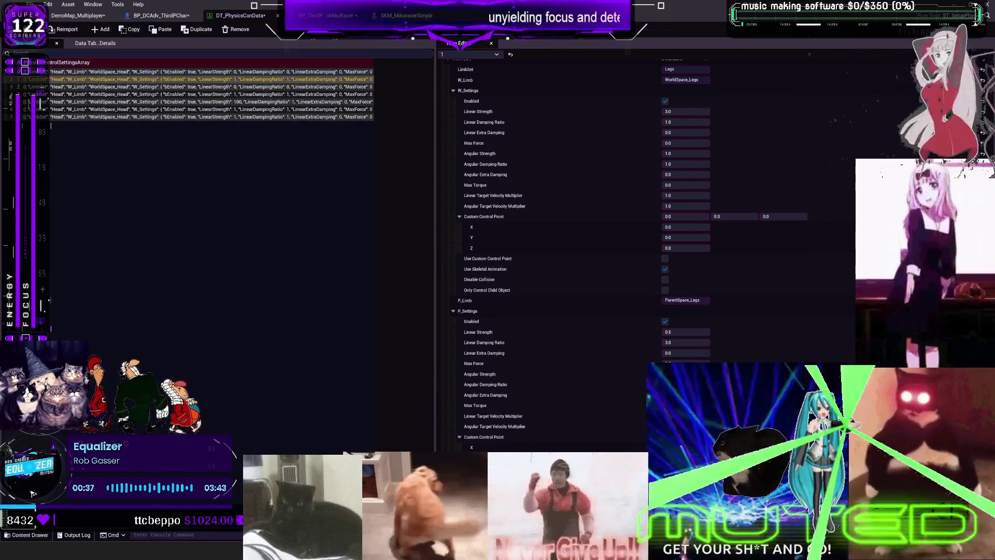
left_click(77, 21)
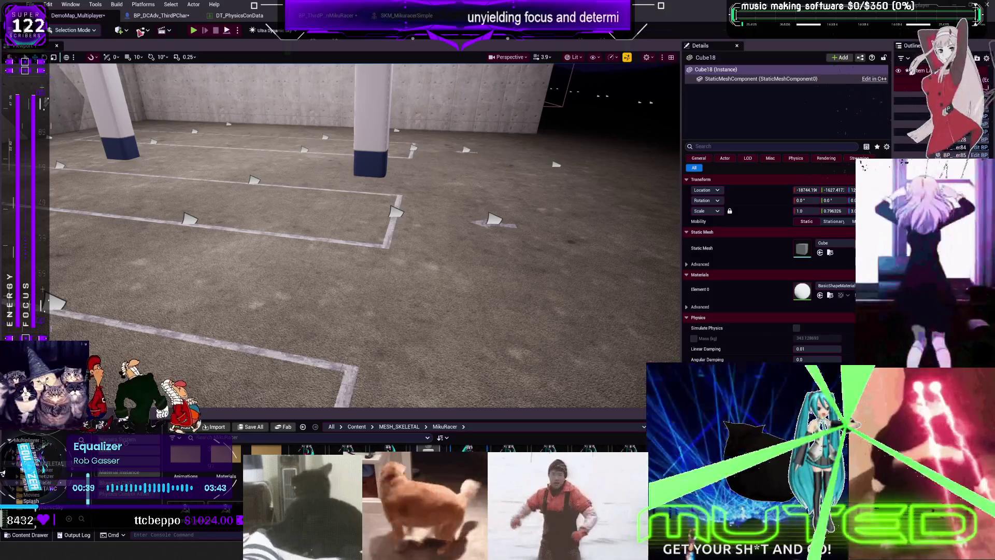
Step: Start Play-in-Editor and run Miku forward between the blocks, jumping near the pillars
left_click(193, 30)
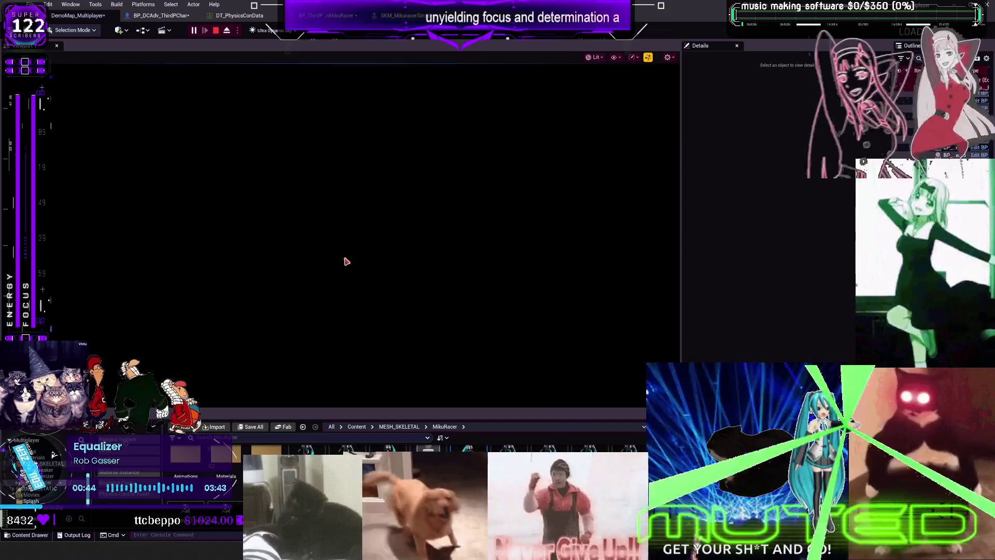
key("w")
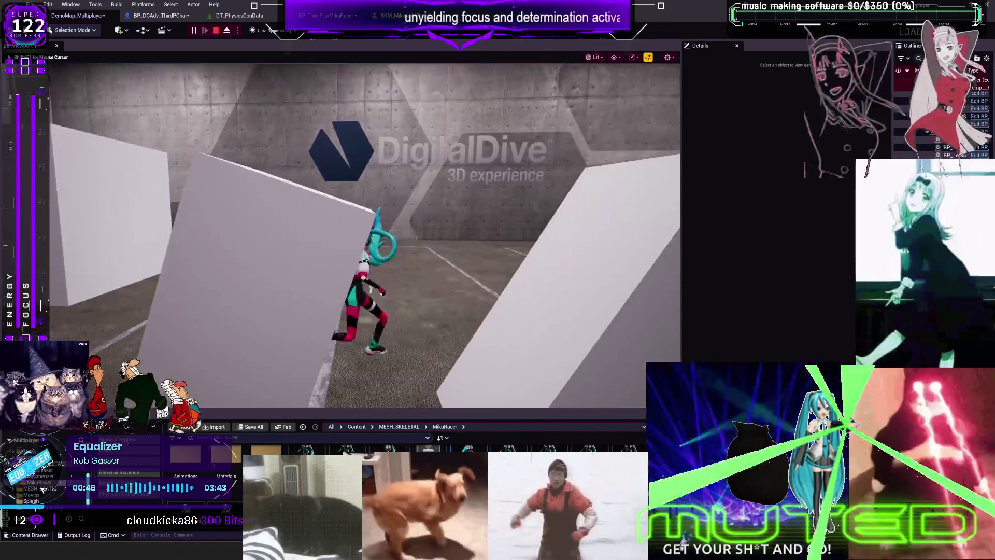
key("w")
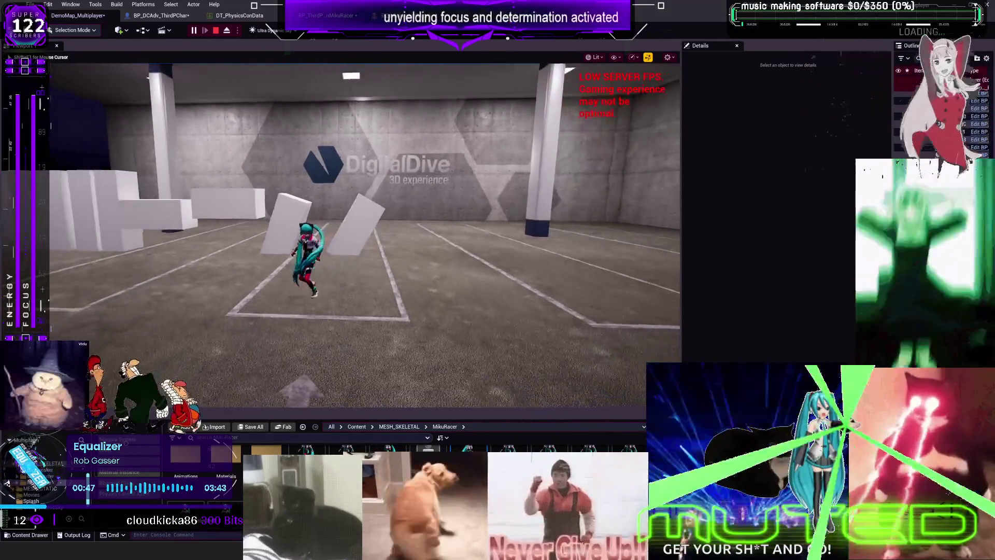
key("w")
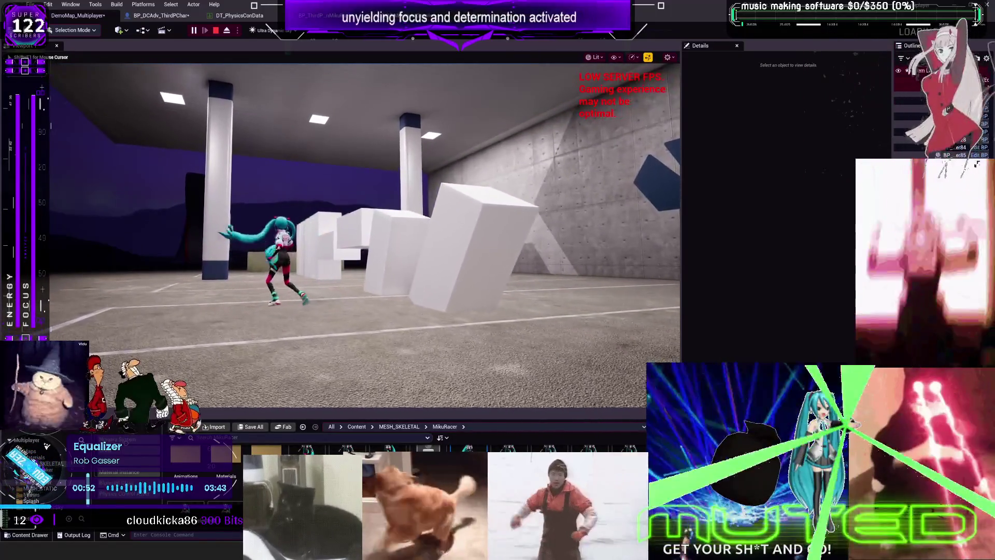
key("space")
key("w")
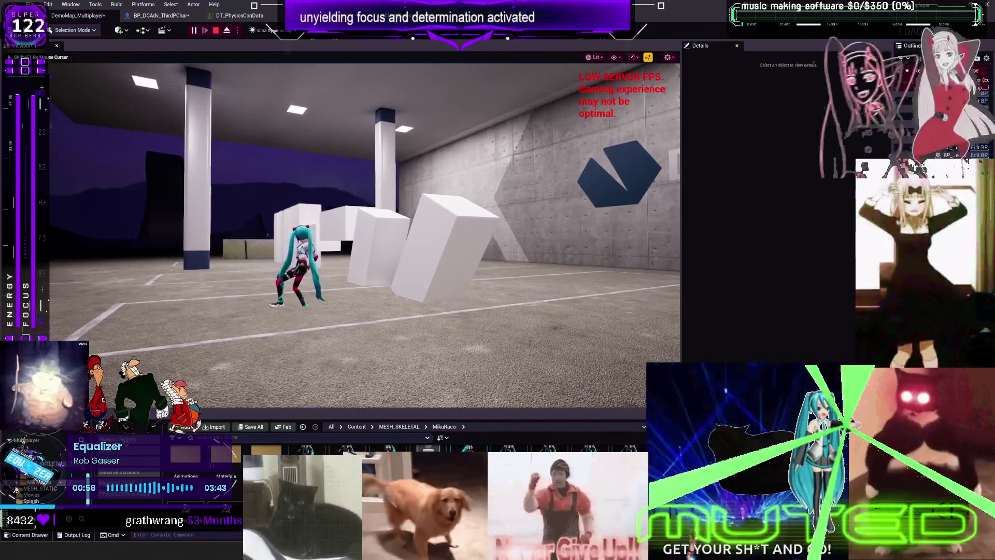
key("space")
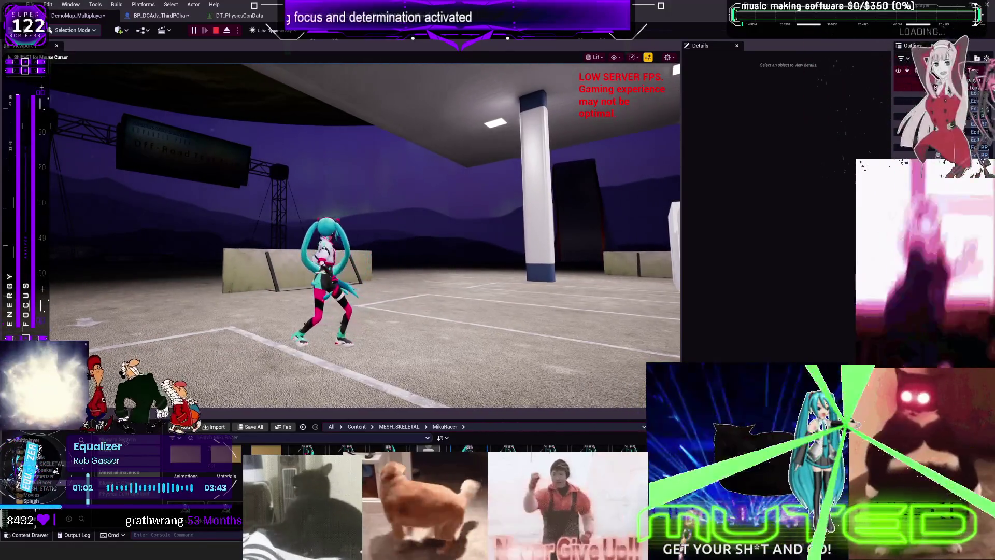
Step: Run Miku left and right over the white blocks toward the DigitalDive wall
key("d")
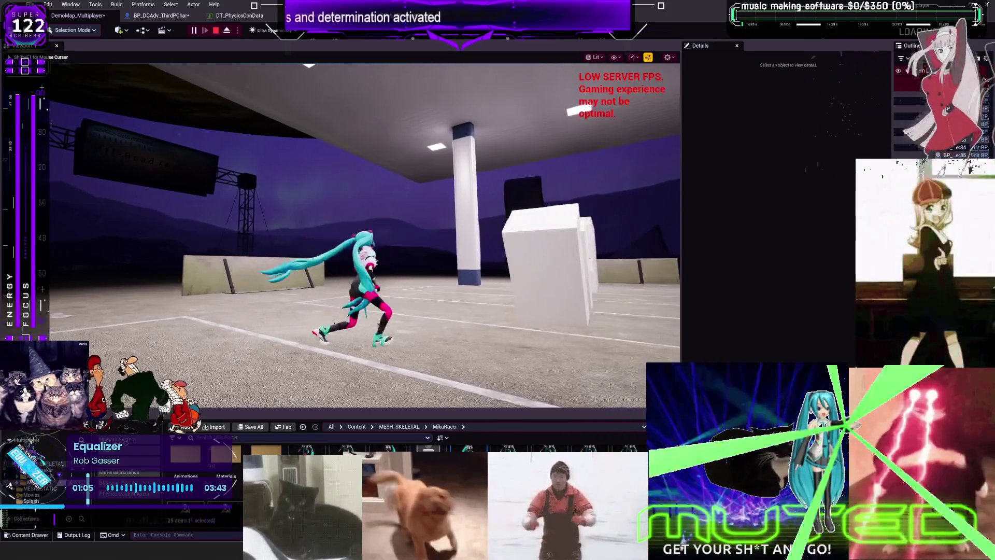
key("w")
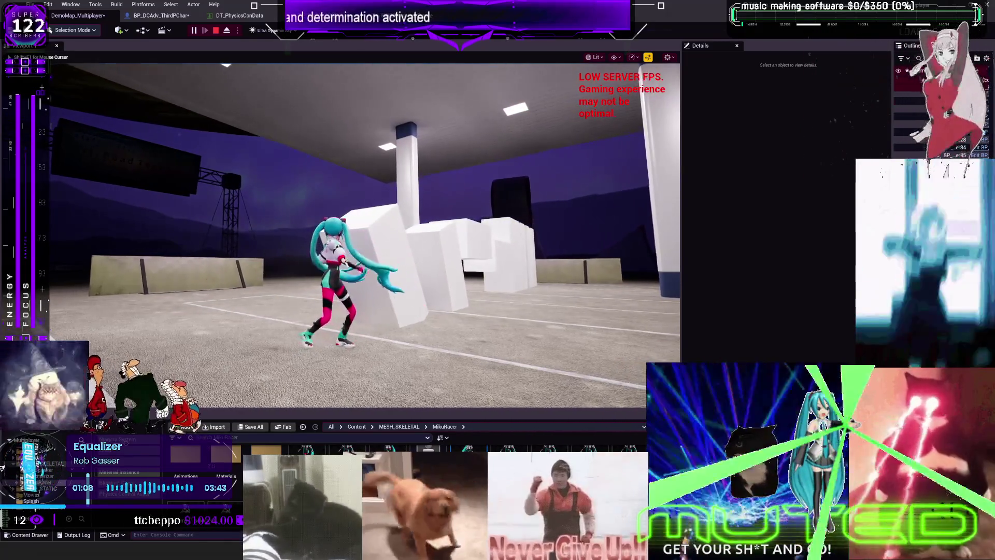
key("space")
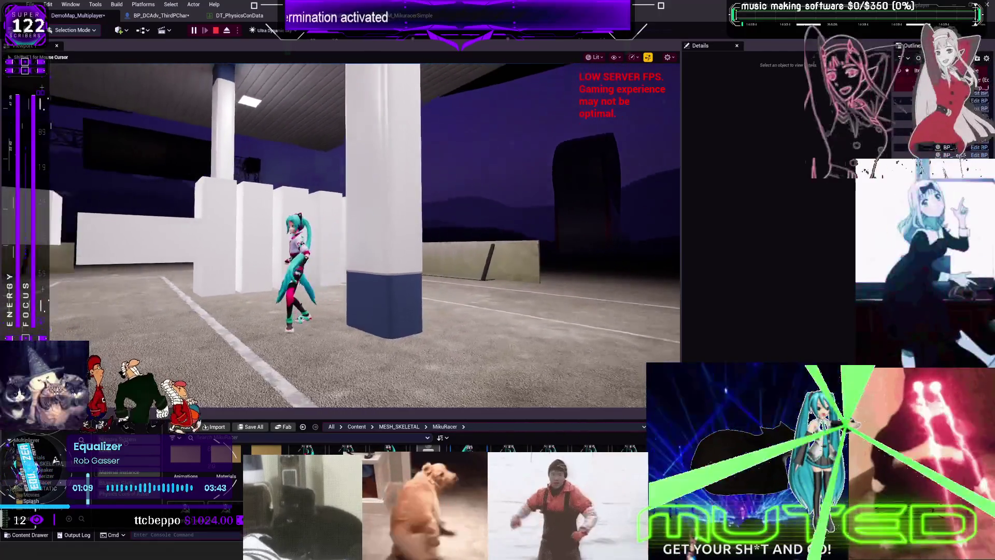
key("space")
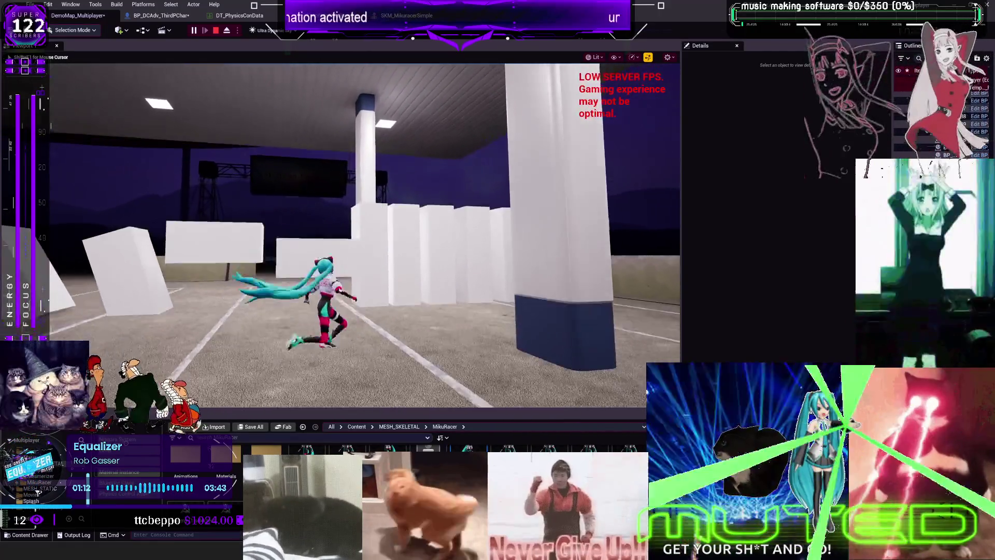
key("a")
key("a")
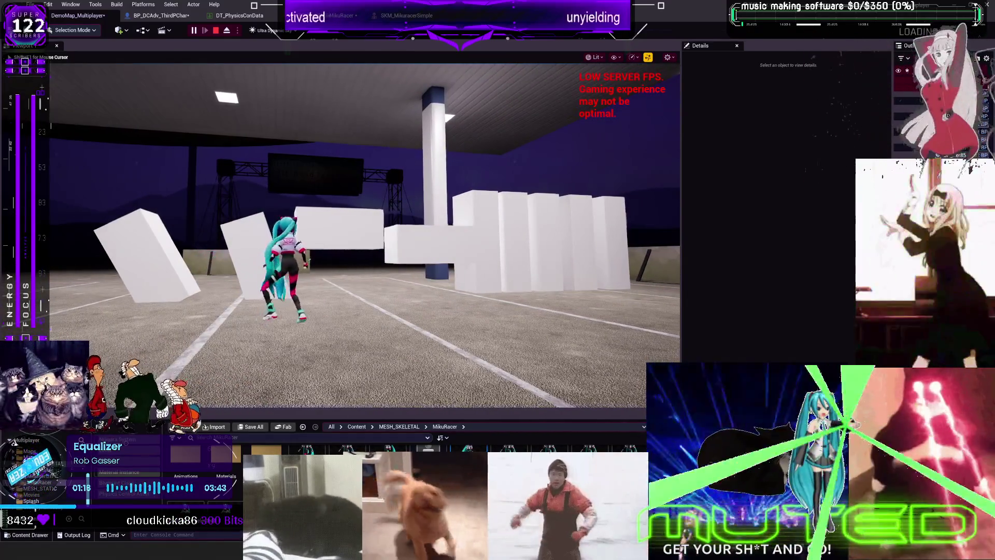
key("d")
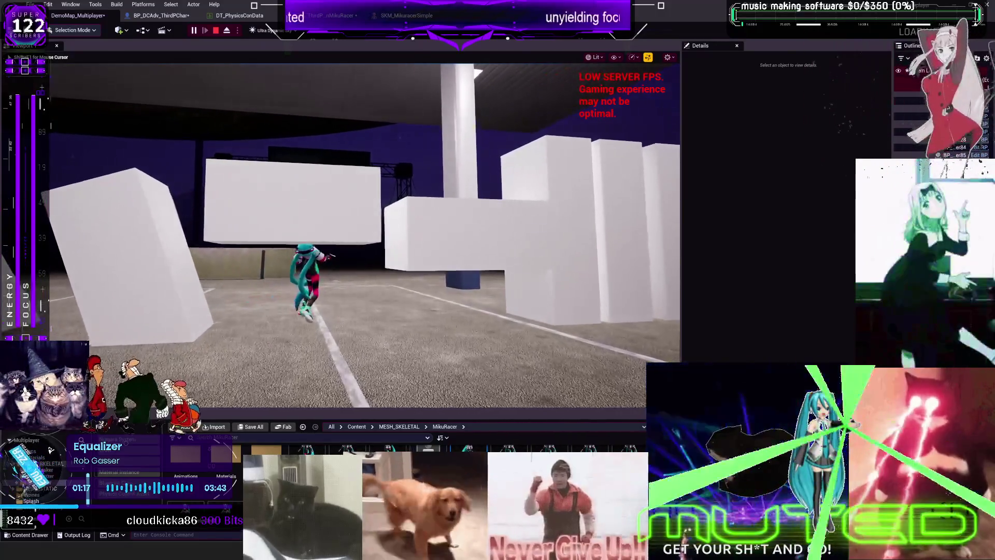
key("w")
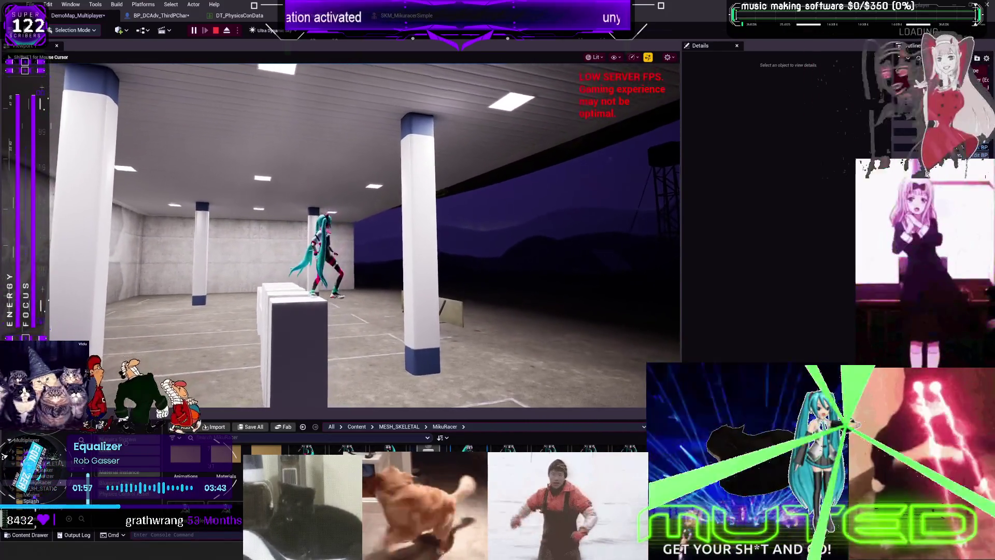
Step: Jump Miku off the blocks five times to watch the hair swing, then stop Play-in-Editor
key("w")
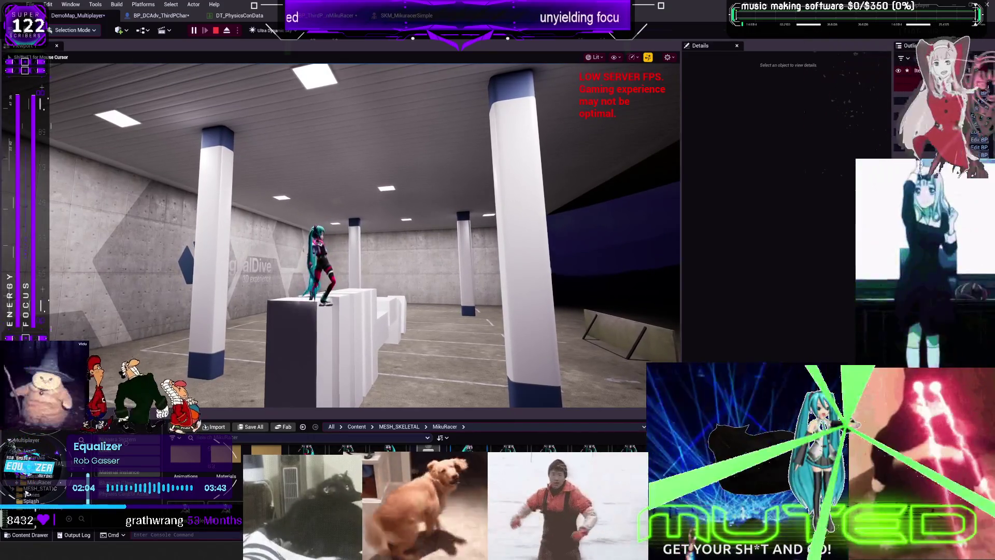
key("space")
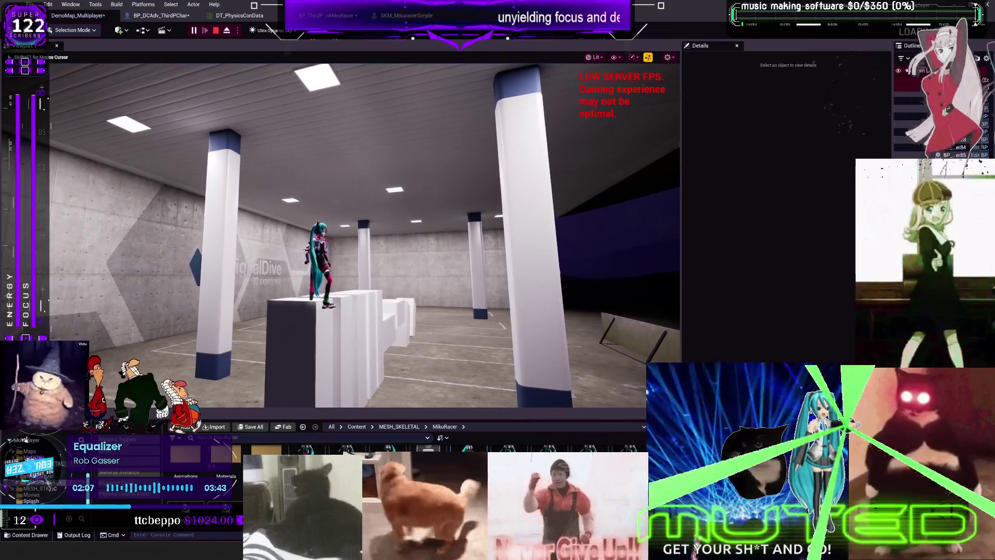
key("space")
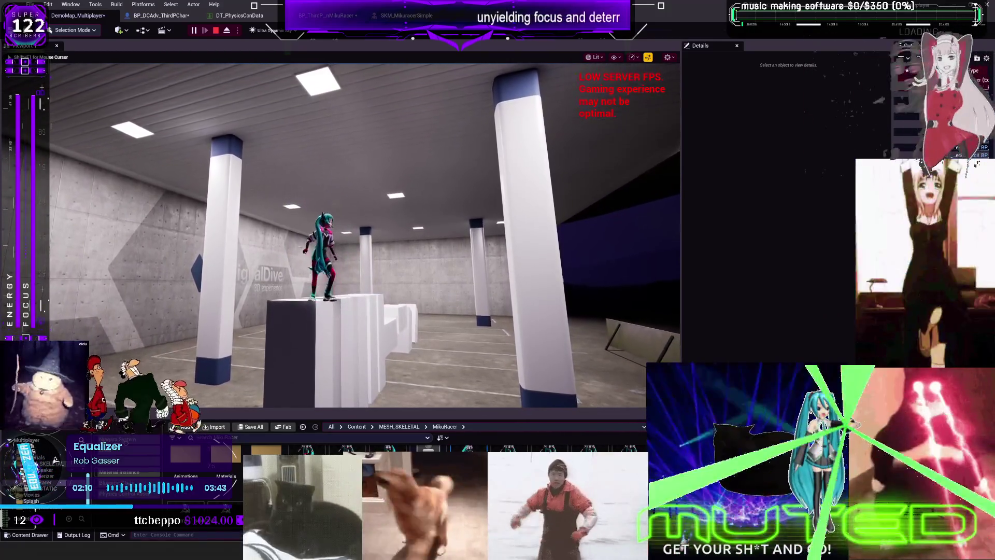
key("space")
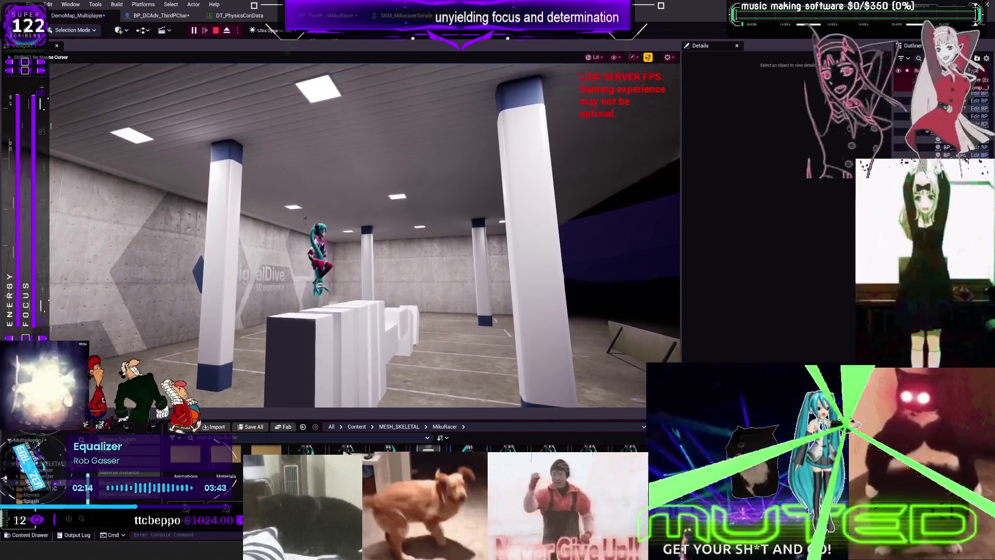
key("space")
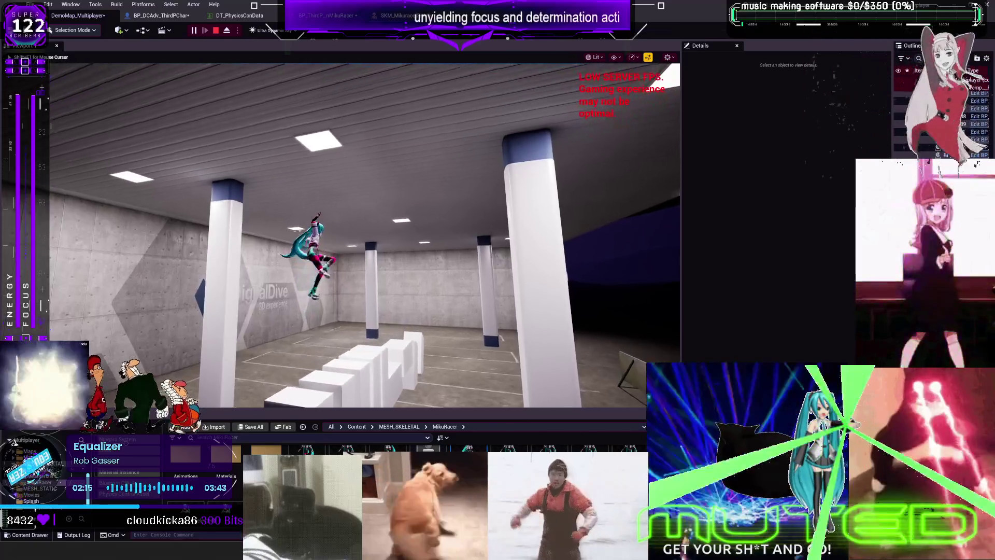
key("space")
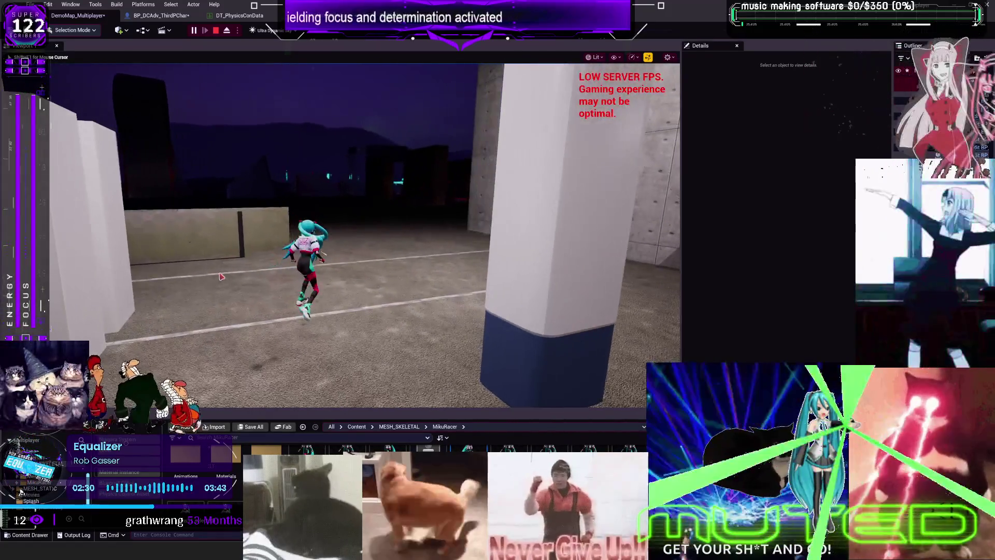
key("Escape")
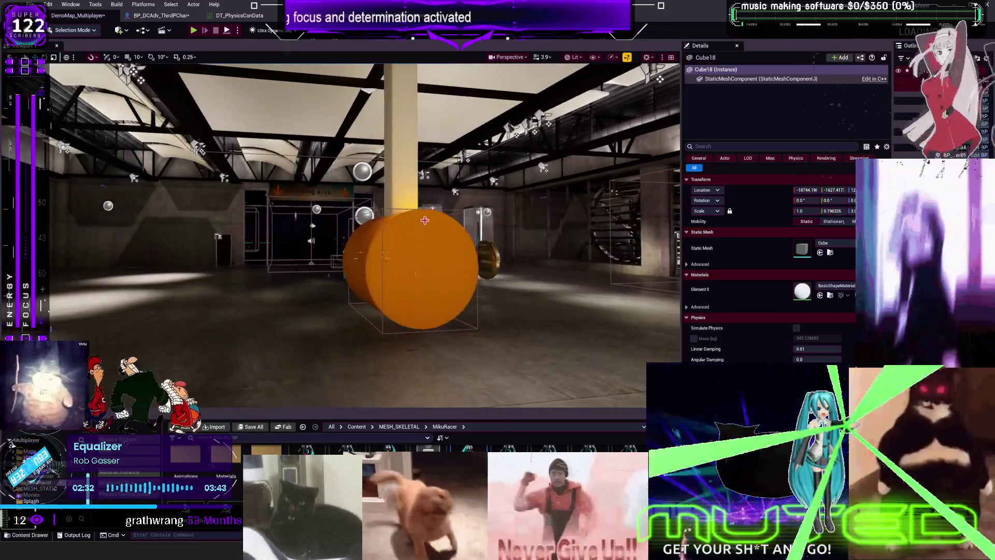
Step: Select the orange swinging hammer and open its Bp_SwingHammer Blueprint with Ctrl+E
left_click(437, 220)
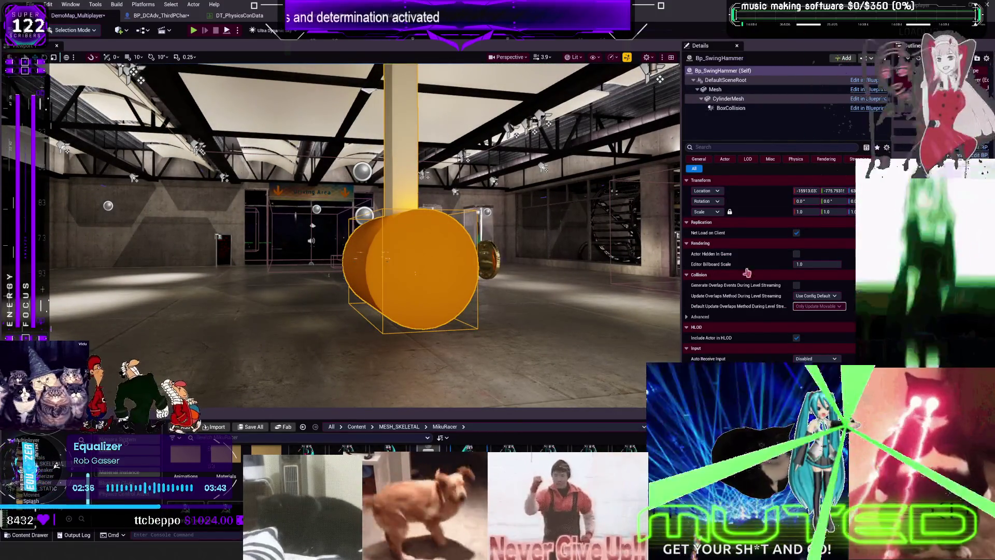
key("ctrl+e")
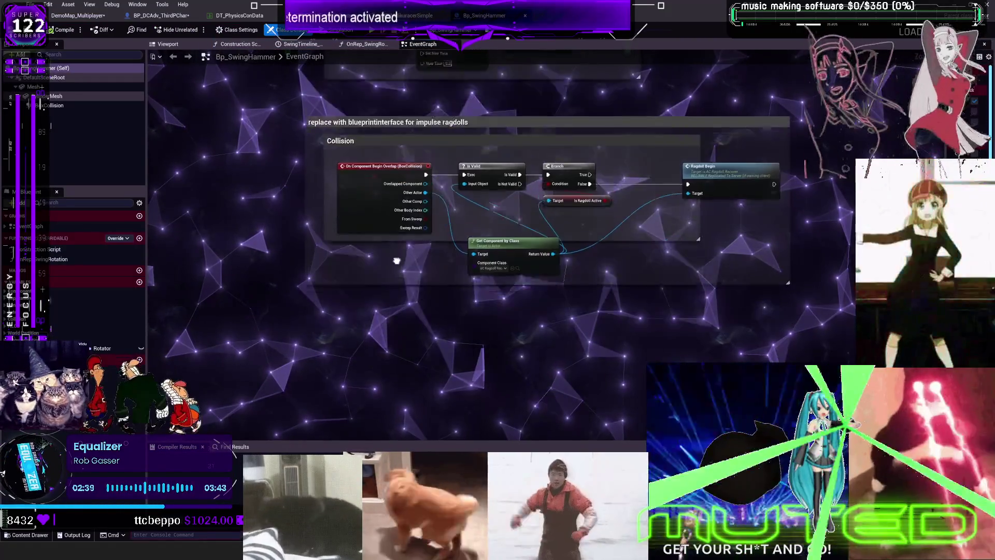
Step: Add a Branch to the collision logic and wire an AND node into its Condition
left_click(387, 260)
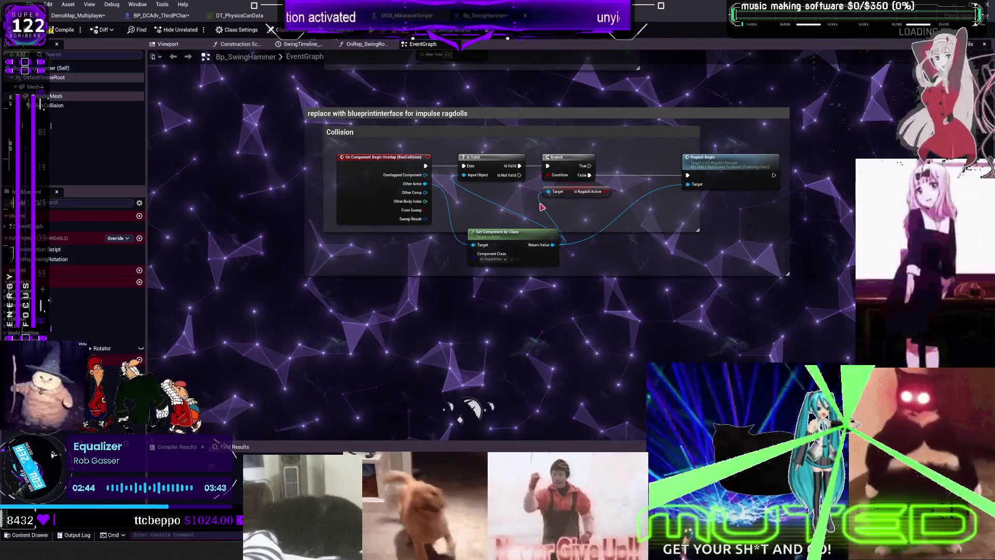
right_click(550, 167)
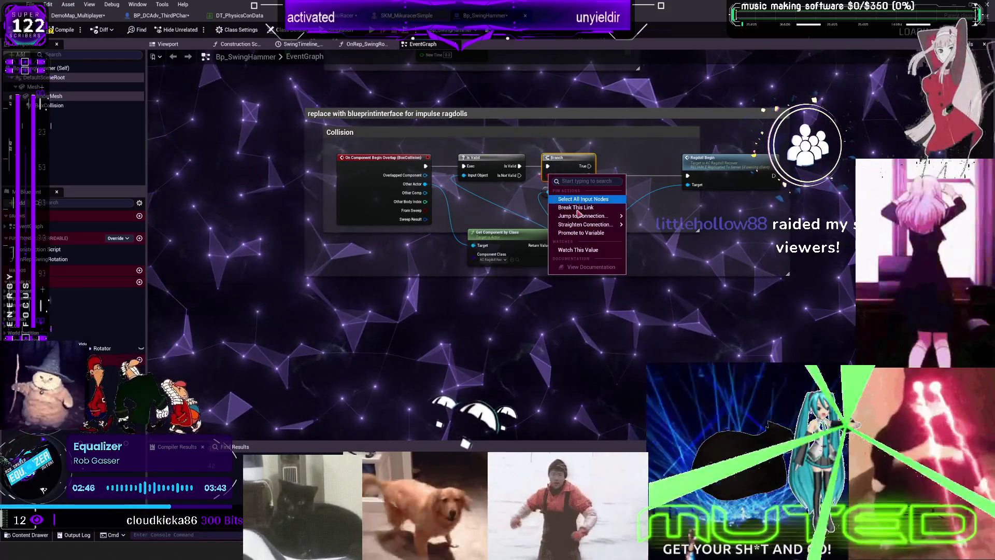
left_click(542, 185)
left_click_drag(472, 158, 478, 186)
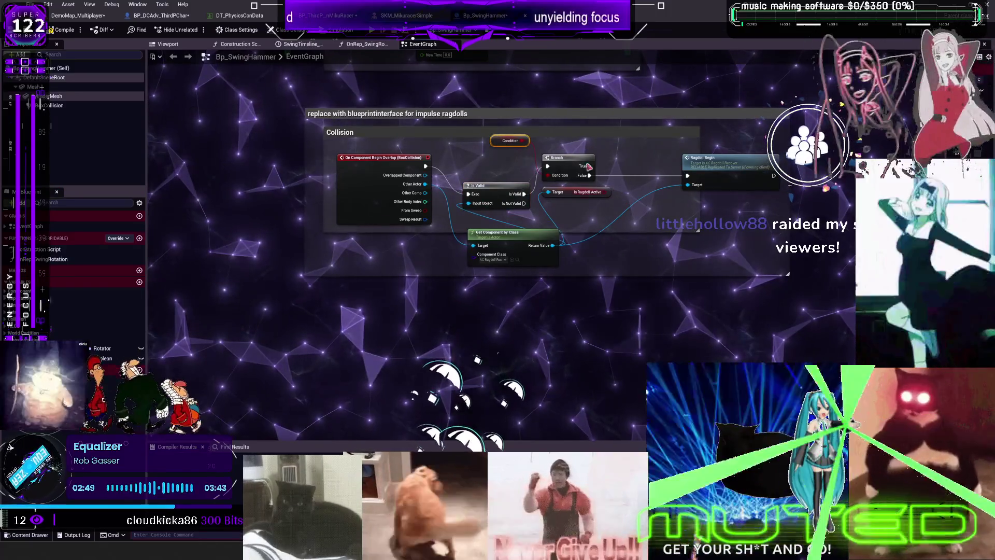
left_click_drag(527, 140, 554, 145)
type("and bool")
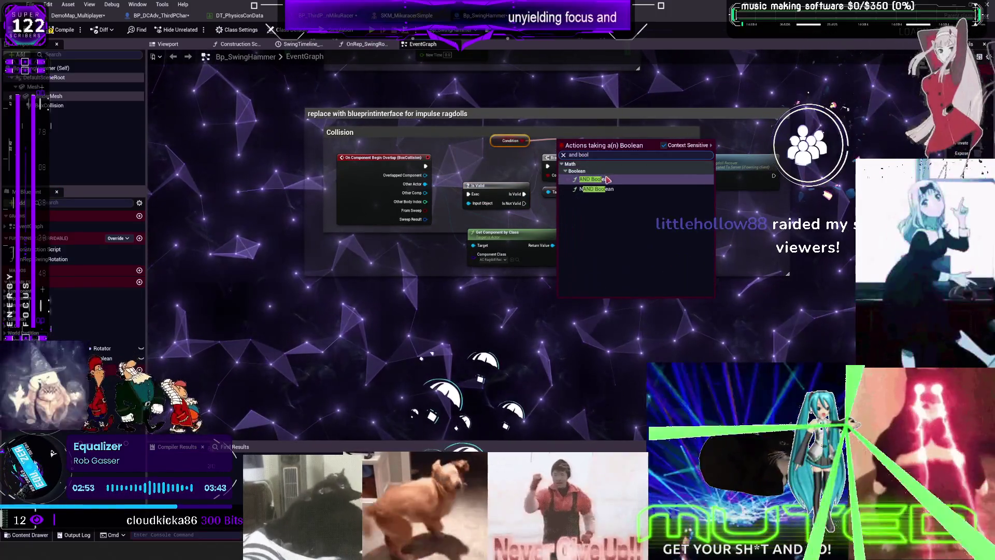
key("Return")
mouse_move(570, 155)
left_mouse_down()
mouse_move(580, 160)
mouse_move(548, 175)
left_mouse_up()
Step: Make the Condition boolean Instance Editable and Expose on Spawn, then compile the Blueprint
left_click(505, 142)
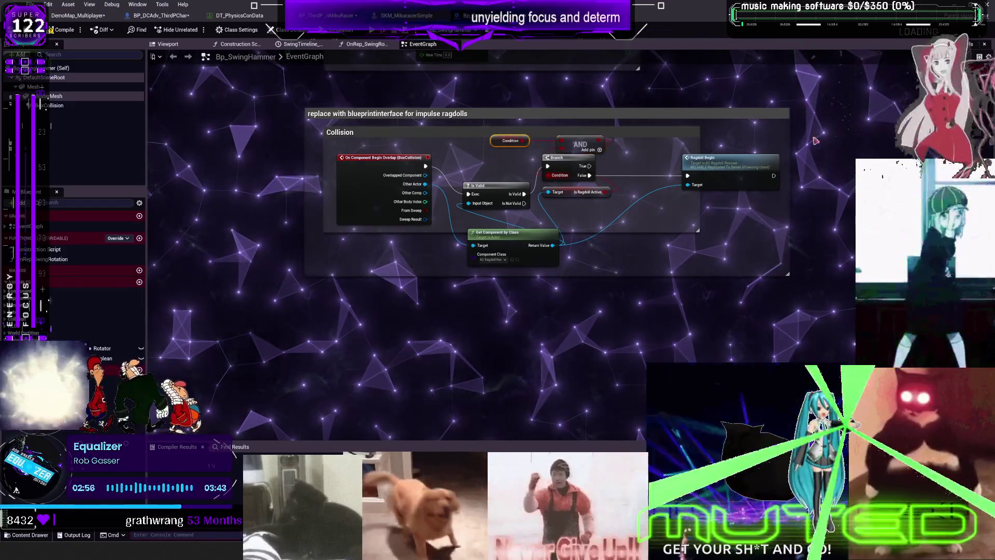
left_click(884, 111)
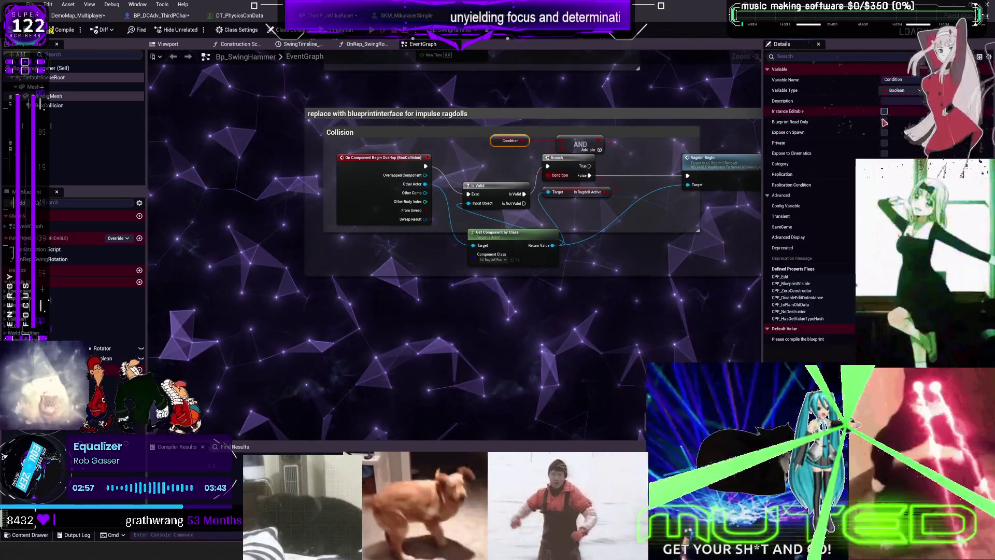
left_click(884, 132)
left_click(60, 30)
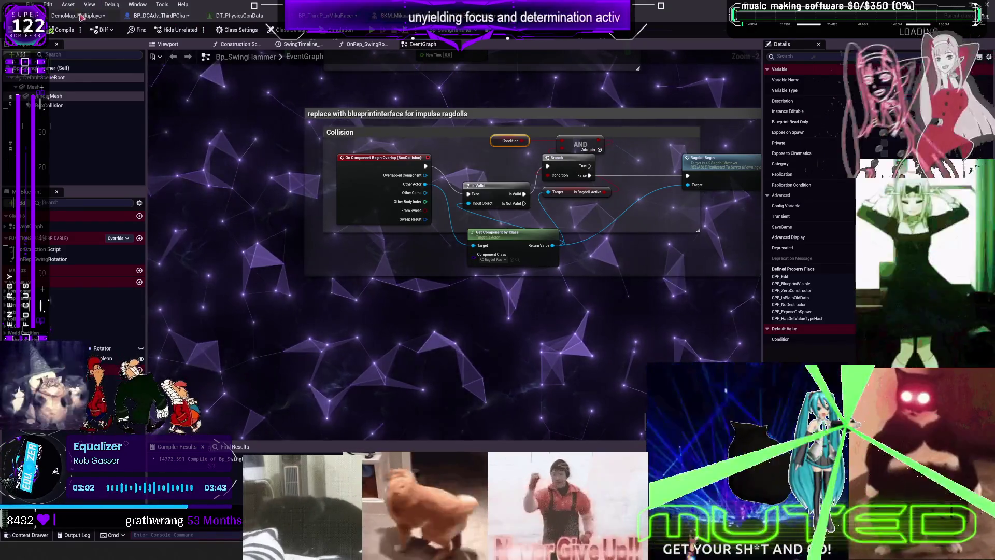
left_click(78, 16)
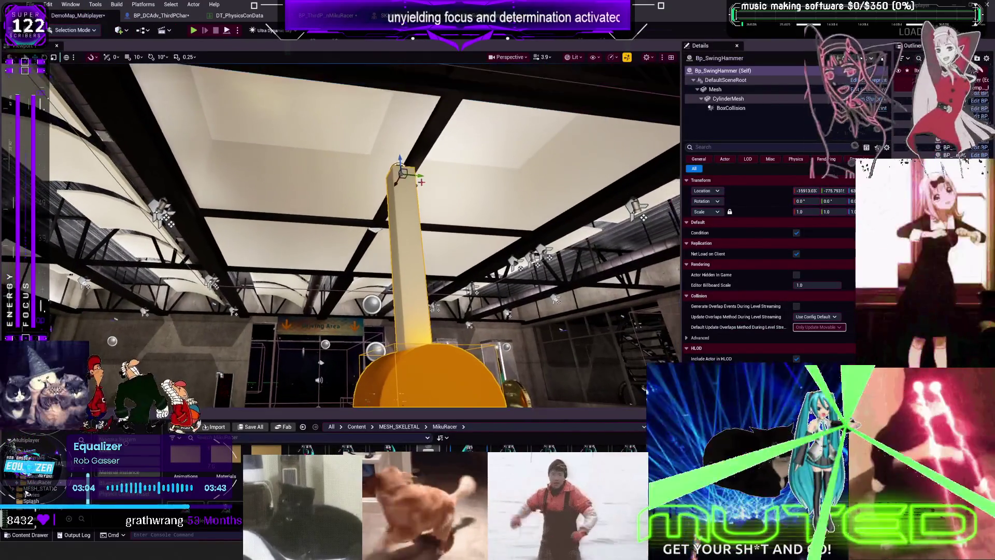
Step: Alt-drag a hammer copy along Y, untick its Condition, and save DemoMap_Multiplayer
left_click_drag(407, 167, 176, 155)
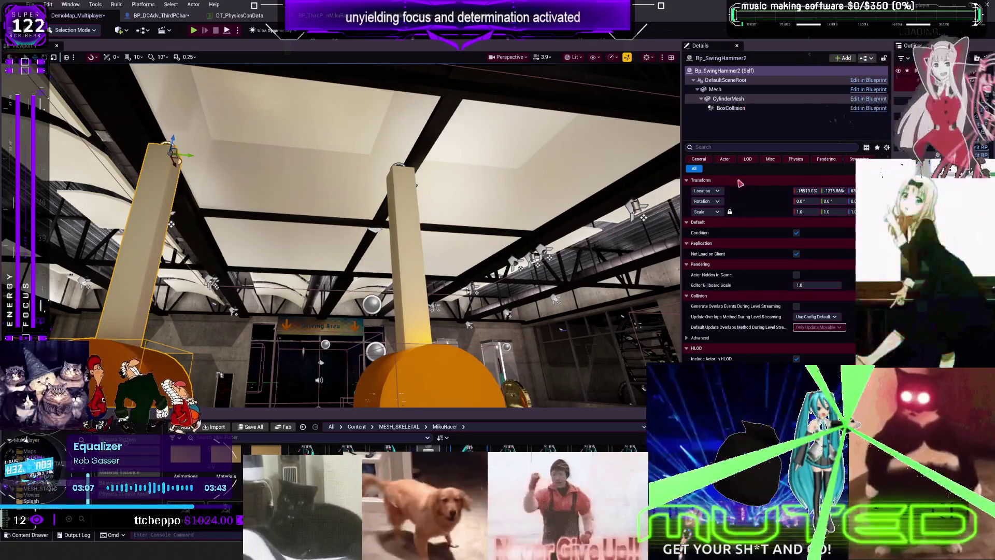
left_click(698, 159)
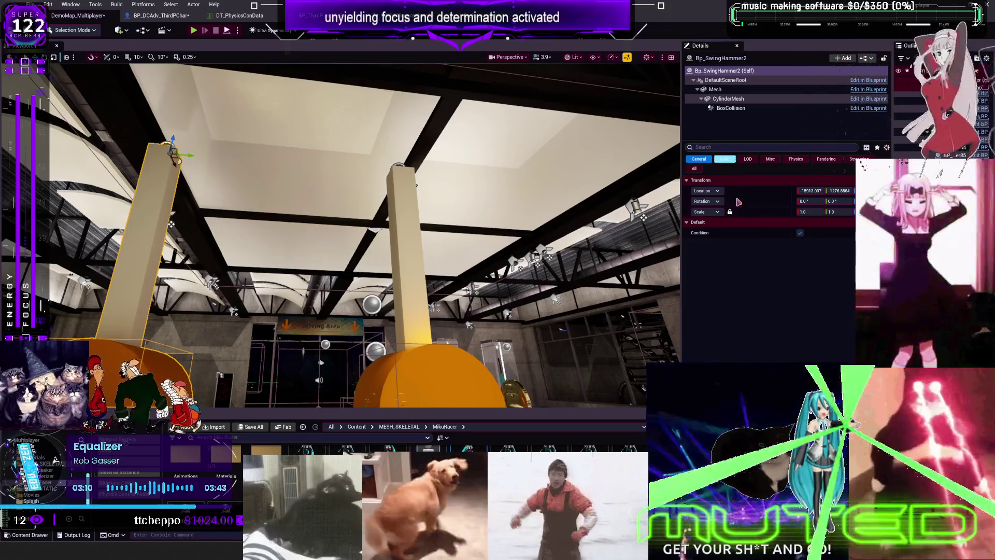
left_click(800, 233)
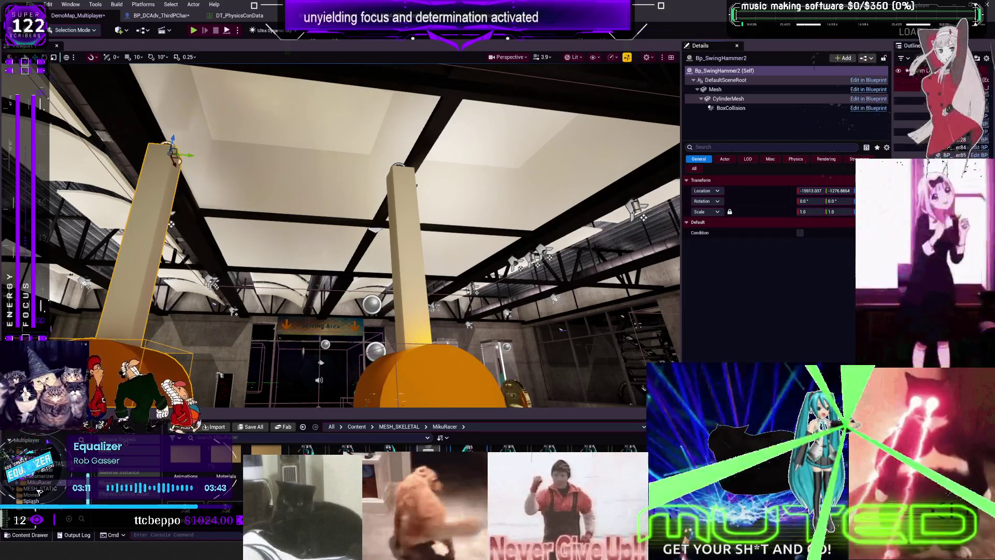
key("ctrl+s")
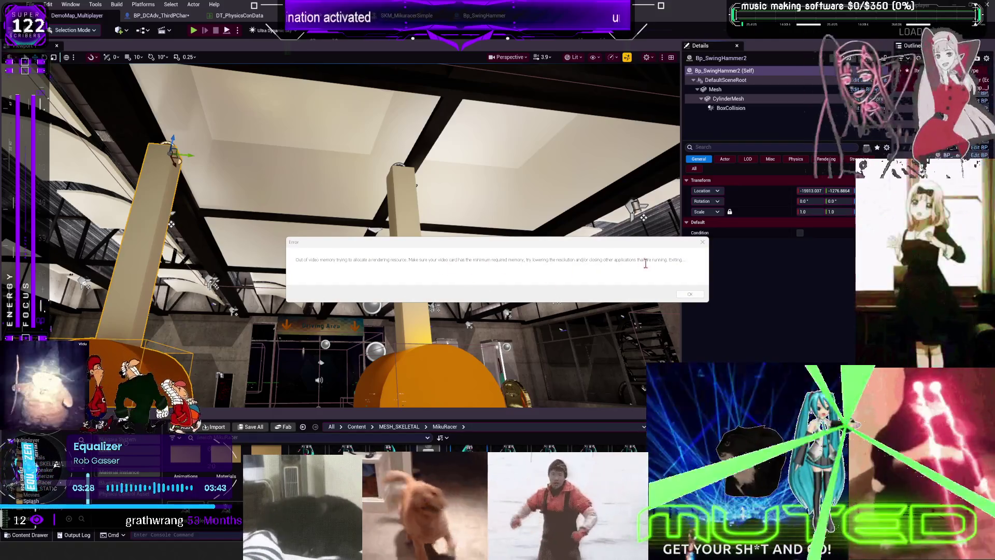
Step: Dismiss the out-of-video-memory error and close the Crash Reporter without sending
mouse_move(560, 242)
left_mouse_down()
mouse_move(550, 197)
mouse_move(536, 204)
left_mouse_up()
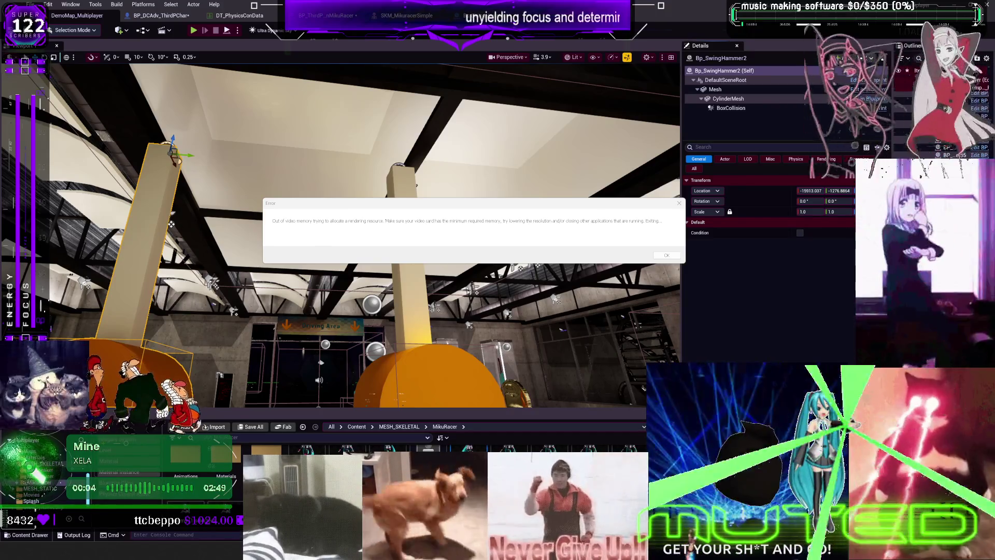
left_click(668, 255)
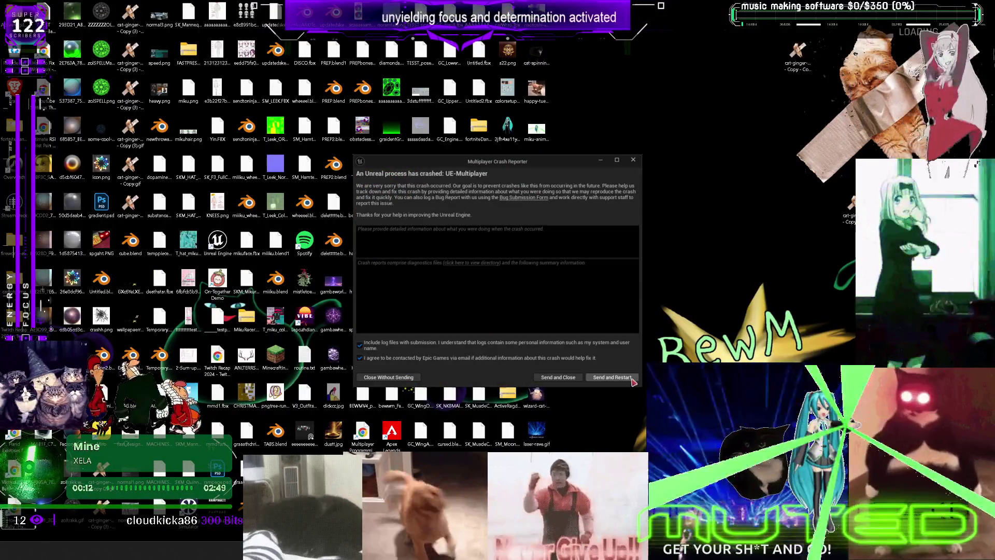
left_click(381, 378)
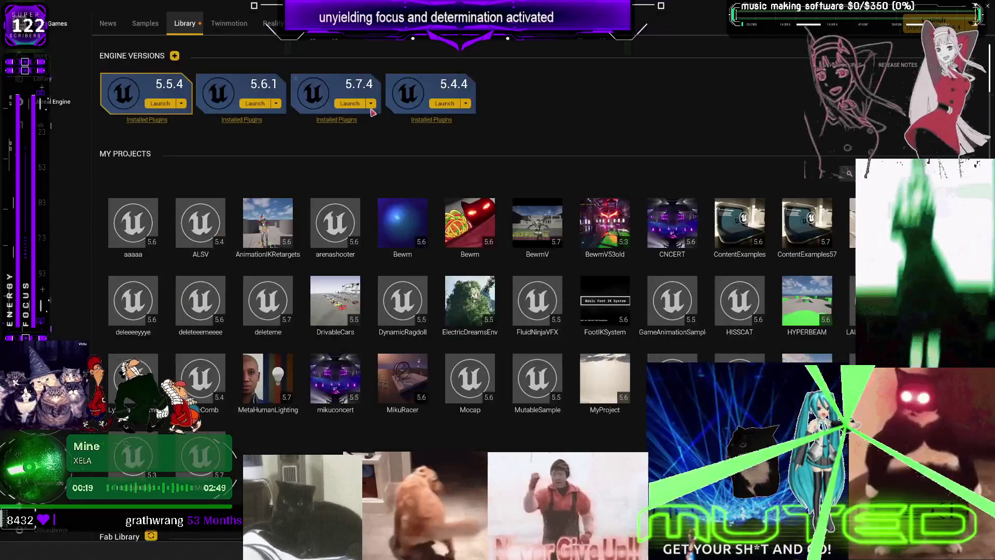
Step: Launch Unreal Engine 5.7.4 and open Multiplayer.uproject from the Multiplayer - Copy folder
left_click(345, 105)
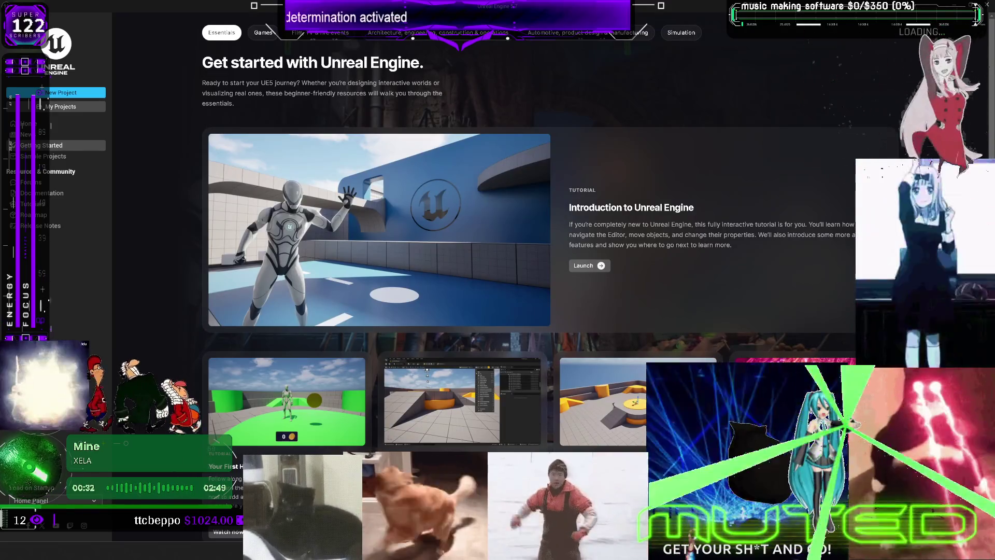
left_click(78, 107)
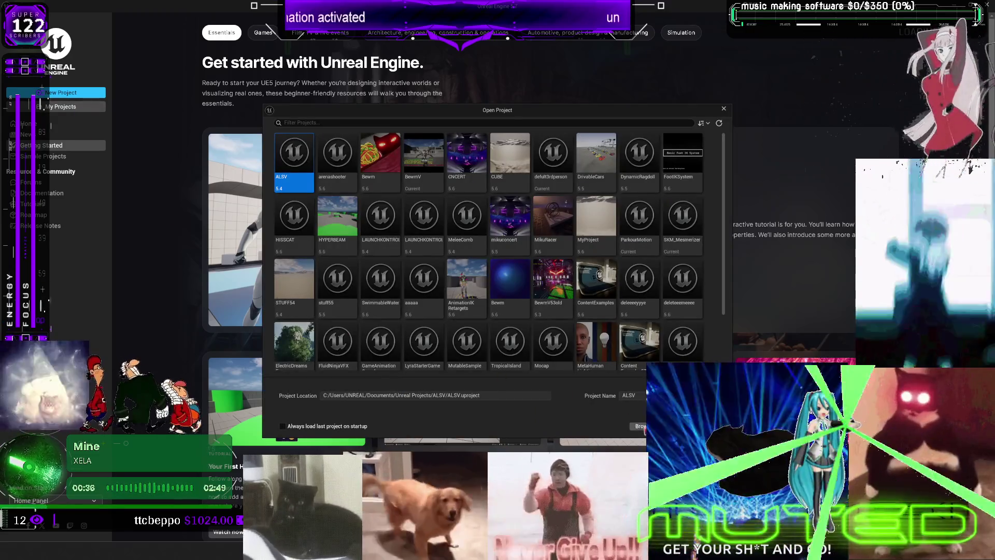
left_click(642, 426)
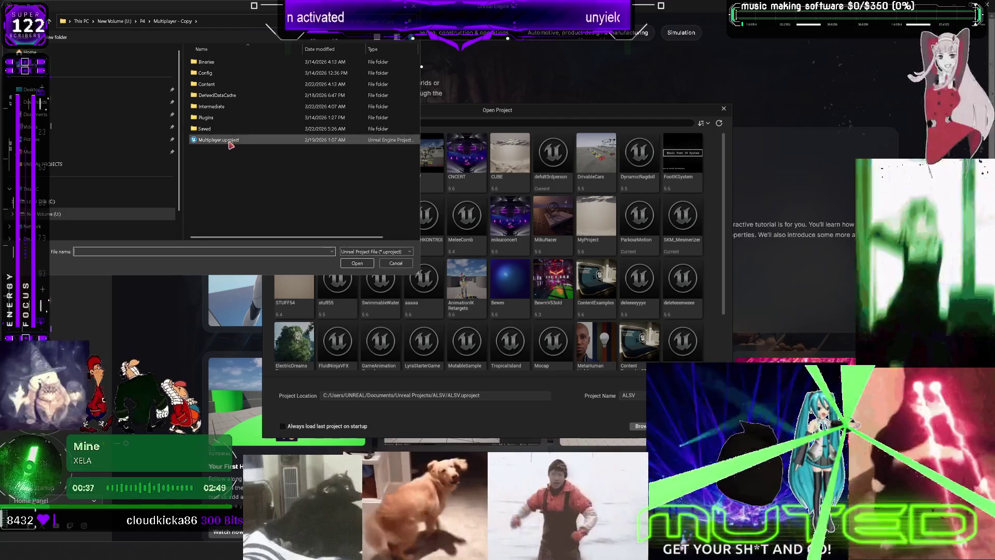
double_click(229, 143)
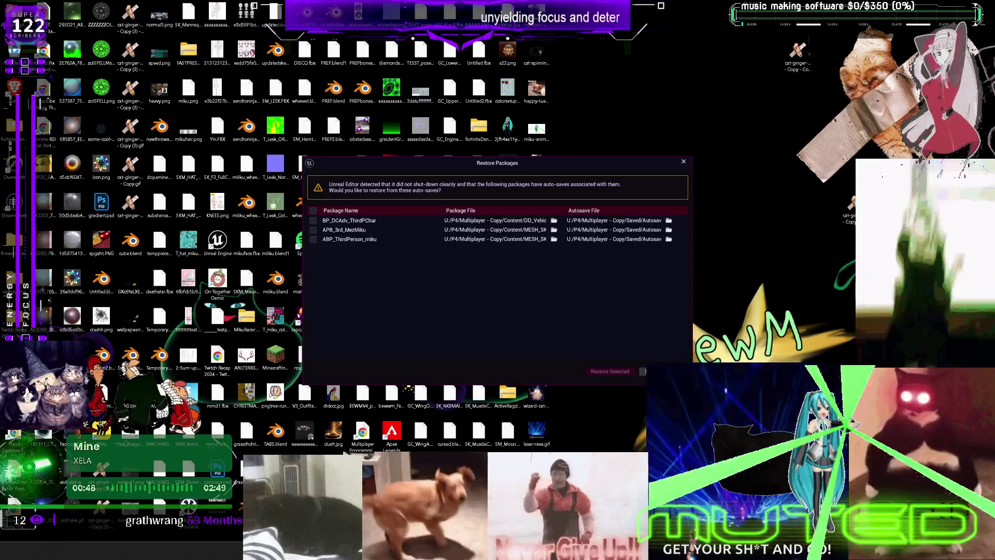
Step: Dismiss the Restore Packages prompt so DemoMap_Multiplayer finishes loading
left_click(645, 371)
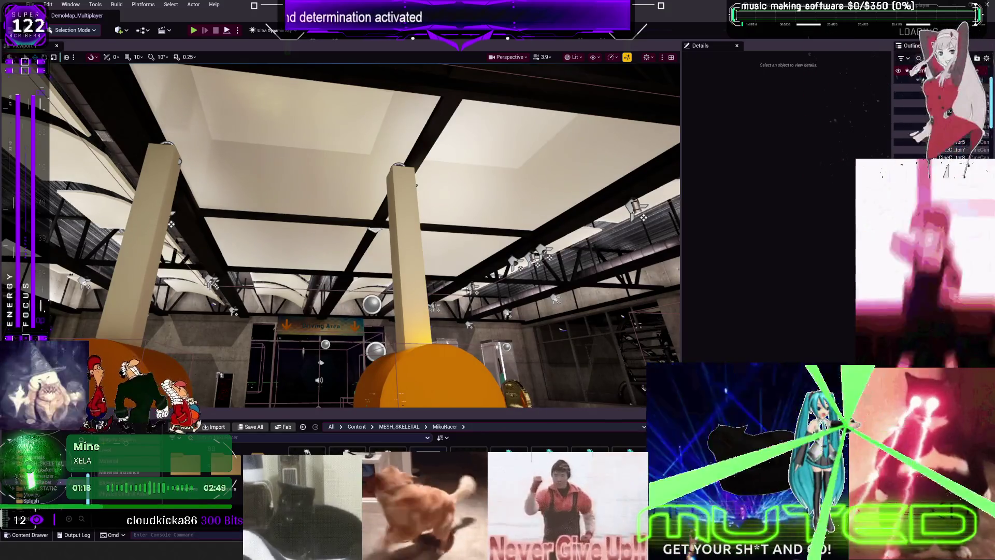
Step: Level the view toward the swing hammers and run a quick Alt+P play test
left_click_drag(428, 283, 289, 246)
left_click(289, 246)
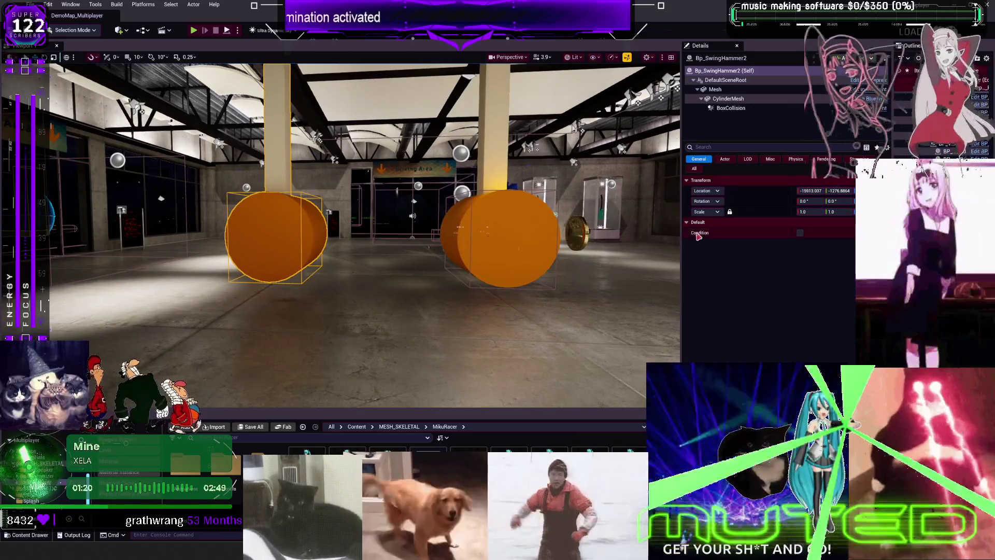
left_click(392, 209)
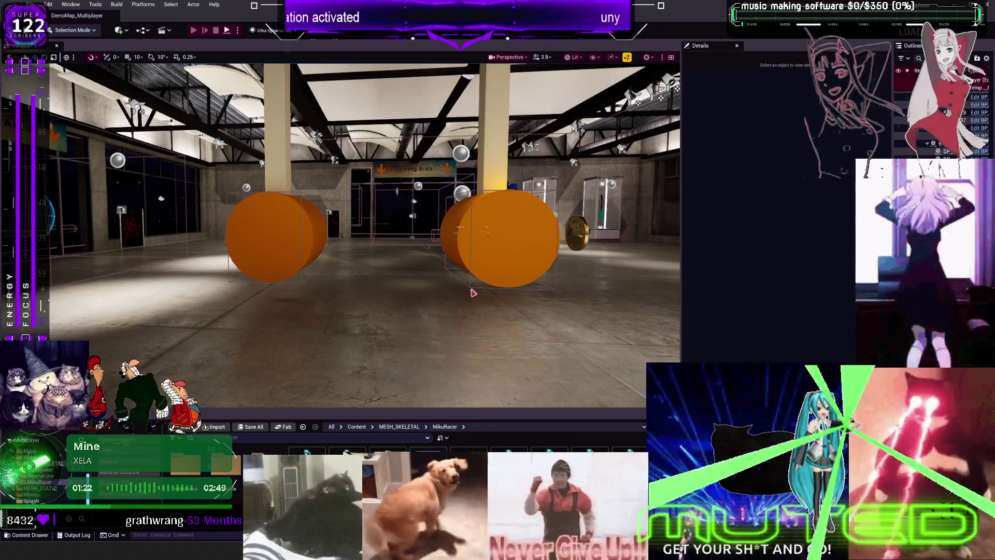
key("alt+p")
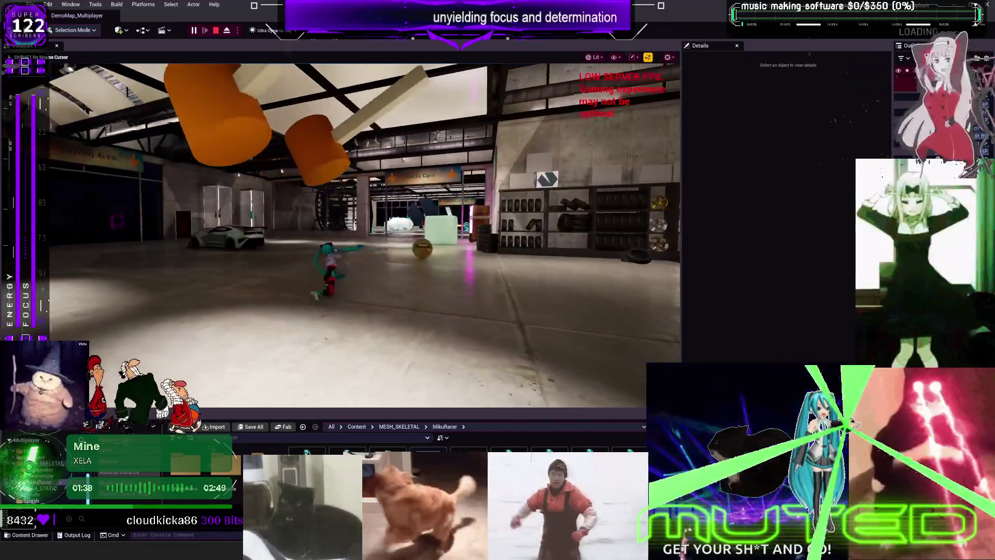
key("Escape")
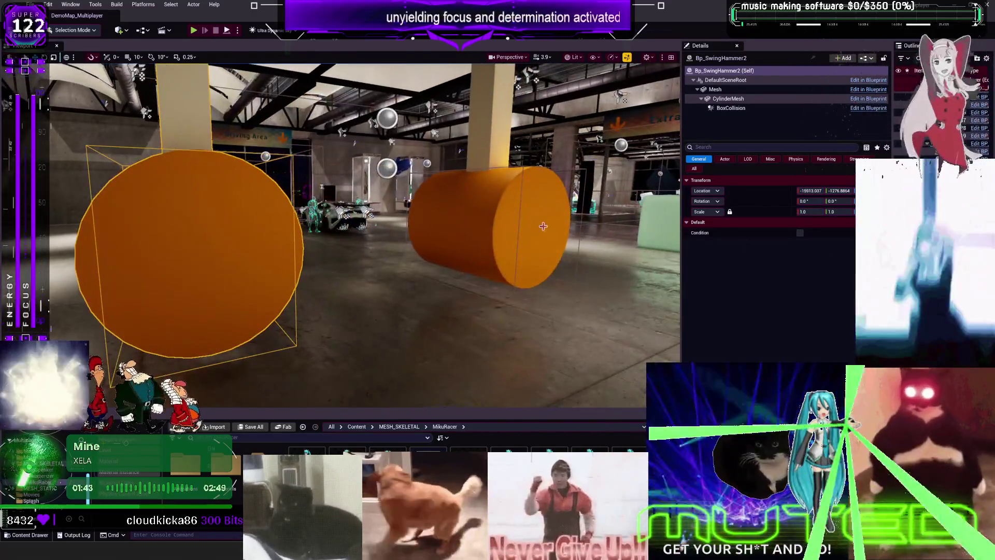
Step: Select the left swing hammer and open its Blueprint event graph
left_click(487, 231)
left_click(192, 249)
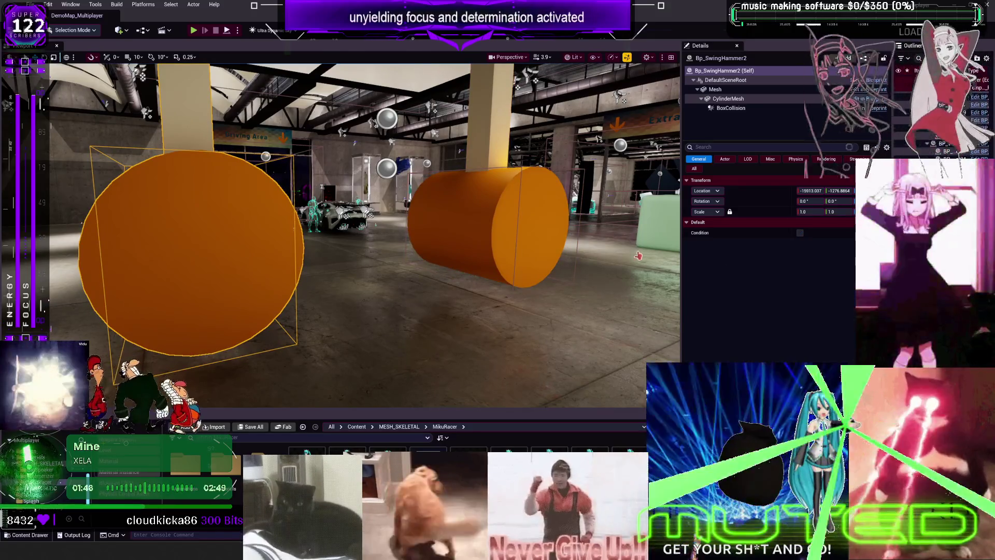
key("ctrl+e")
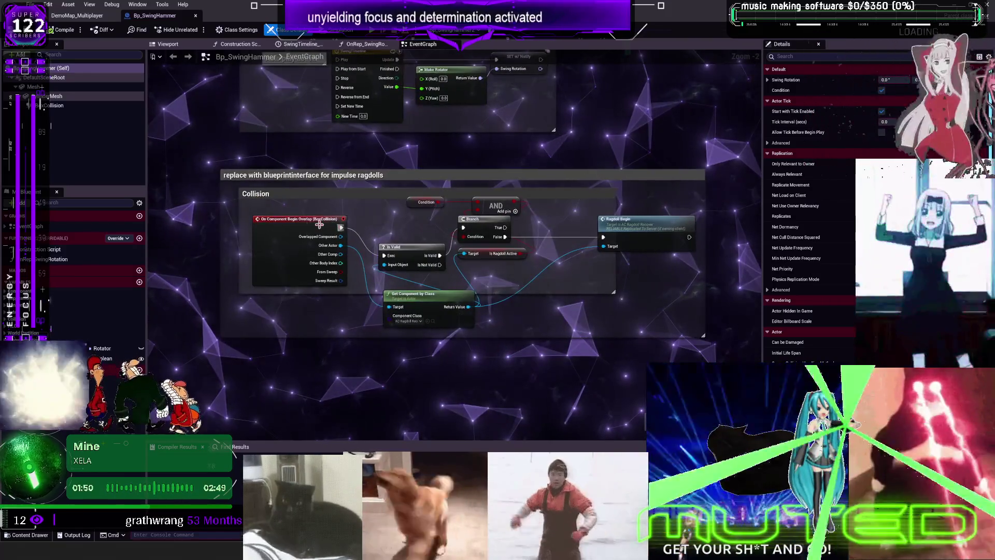
Step: Tidy the overlap logic and add an Is Ragdoll Active node off the ragdoll component
left_click_drag(328, 223, 240, 229)
left_click_drag(439, 270, 386, 269)
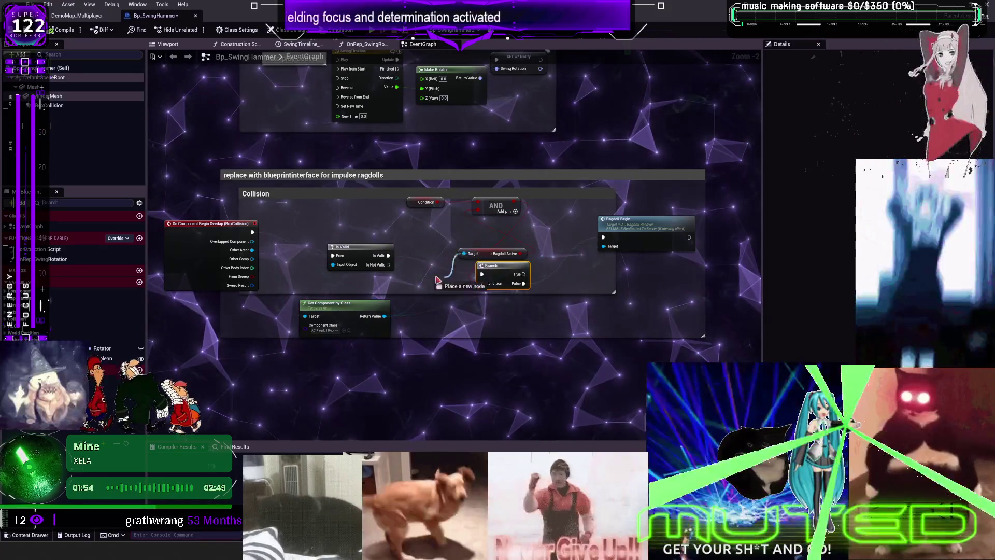
left_click_drag(464, 254, 386, 239)
left_click(435, 306)
left_click_drag(467, 236, 397, 225)
mouse_move(499, 203)
left_mouse_down()
mouse_move(364, 207)
mouse_move(424, 209)
left_mouse_up()
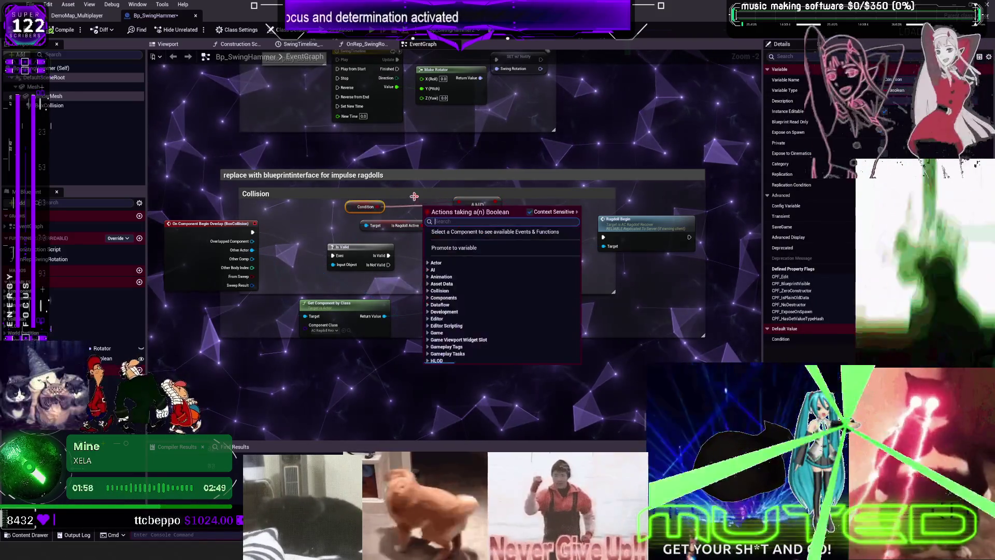
Step: Place a NOT node after Condition, then go back to the DemoMap_Multiplayer level
type("not bo")
key("Return")
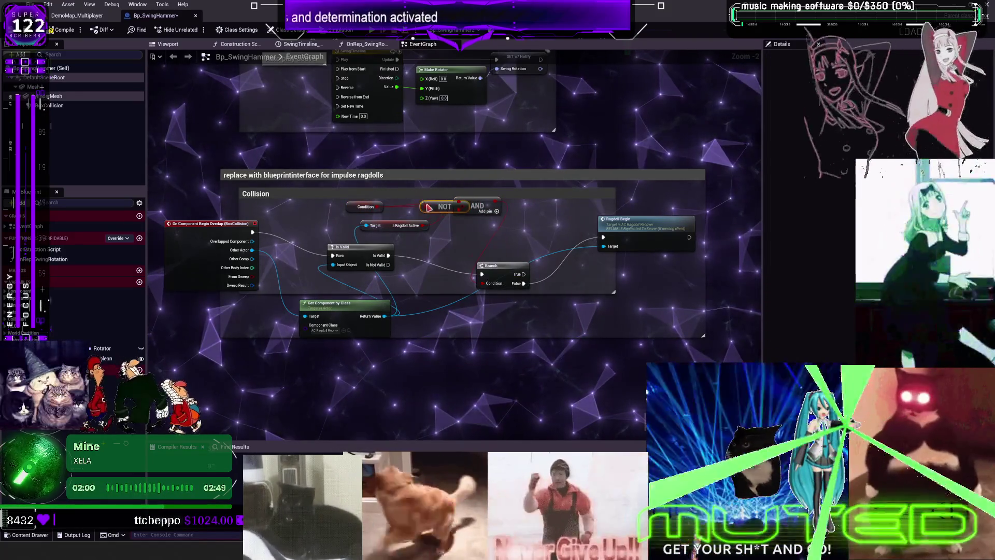
left_click_drag(449, 206, 421, 198)
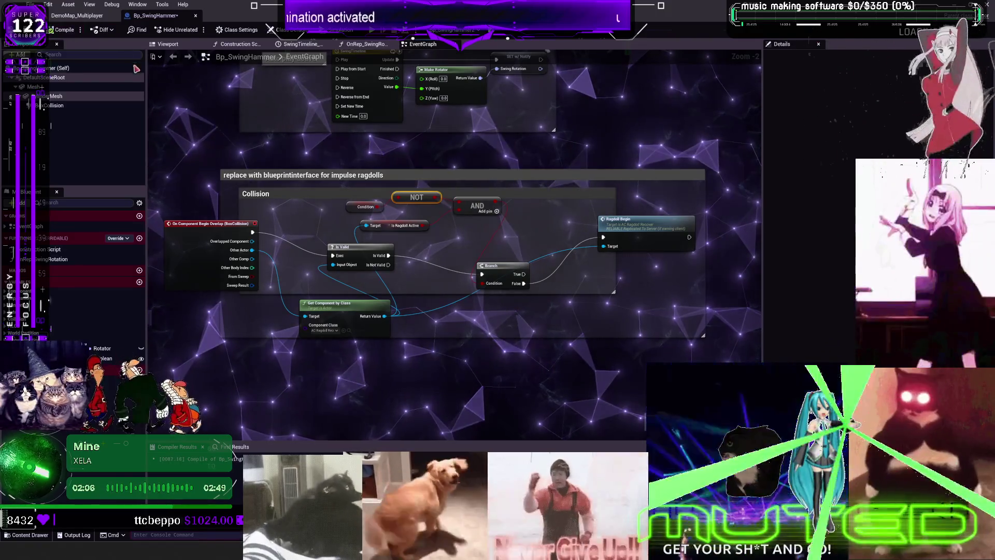
left_click(59, 15)
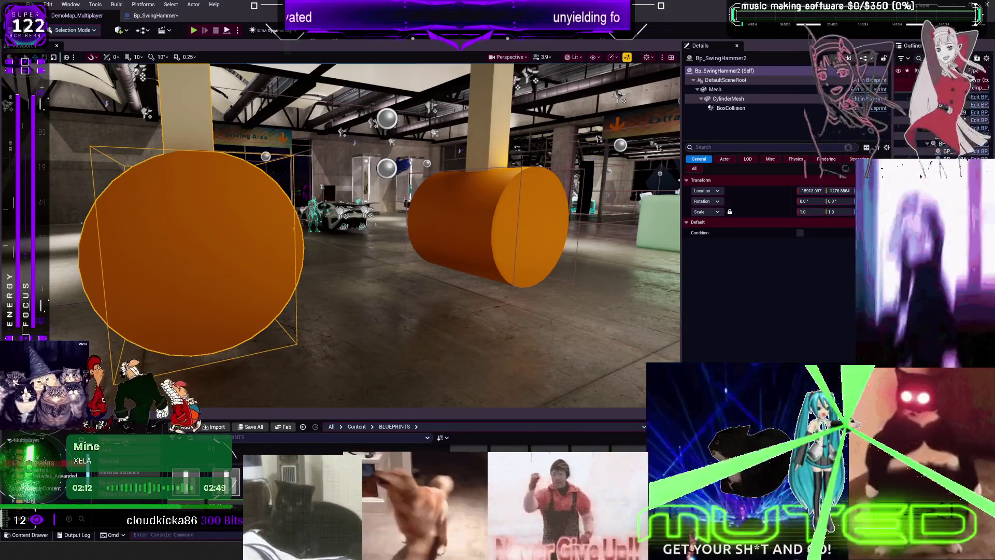
Step: Open the DT_PhysicsConData table, return to the level, and open the BP_ThirdPersonMikuRacer Blueprint
double_click(628, 451)
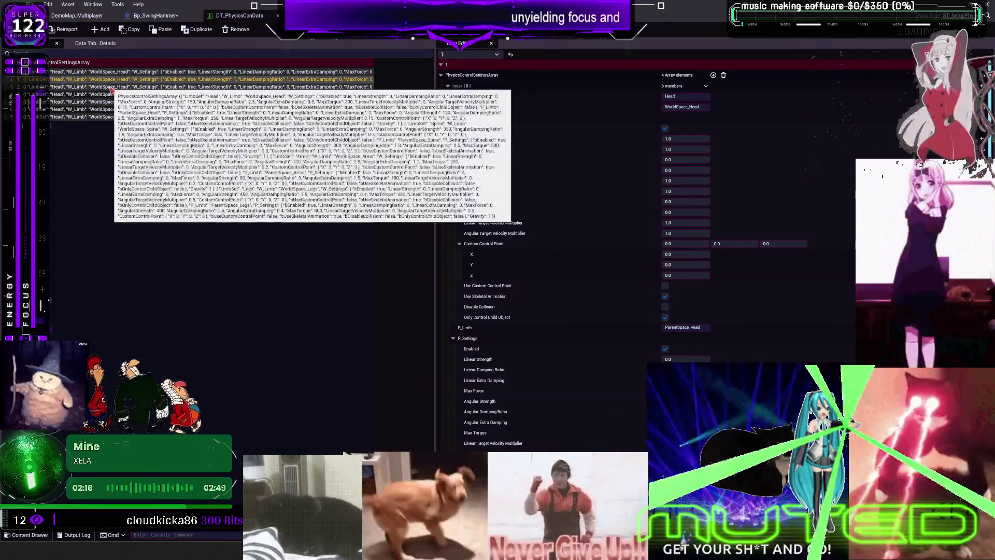
left_click(151, 17)
left_click(81, 15)
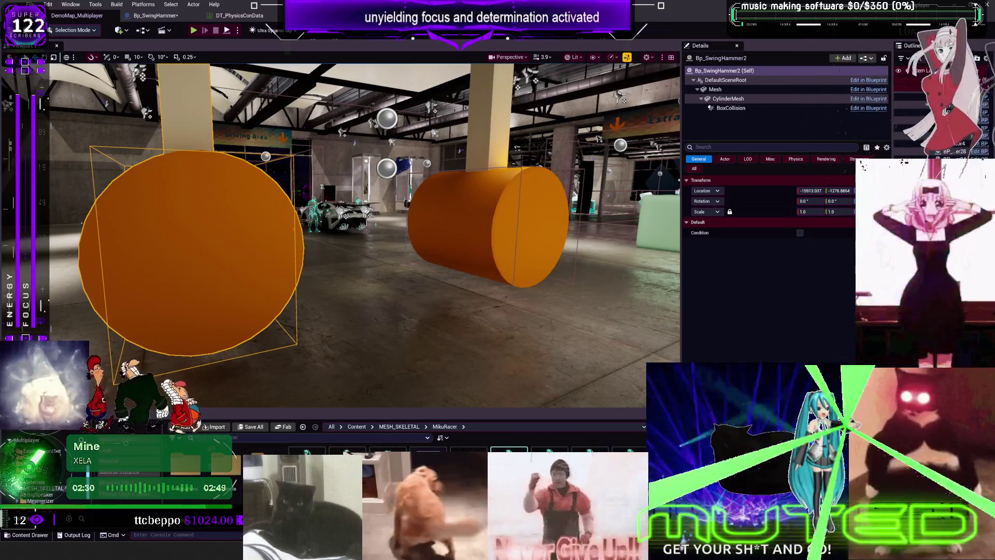
double_click(469, 448)
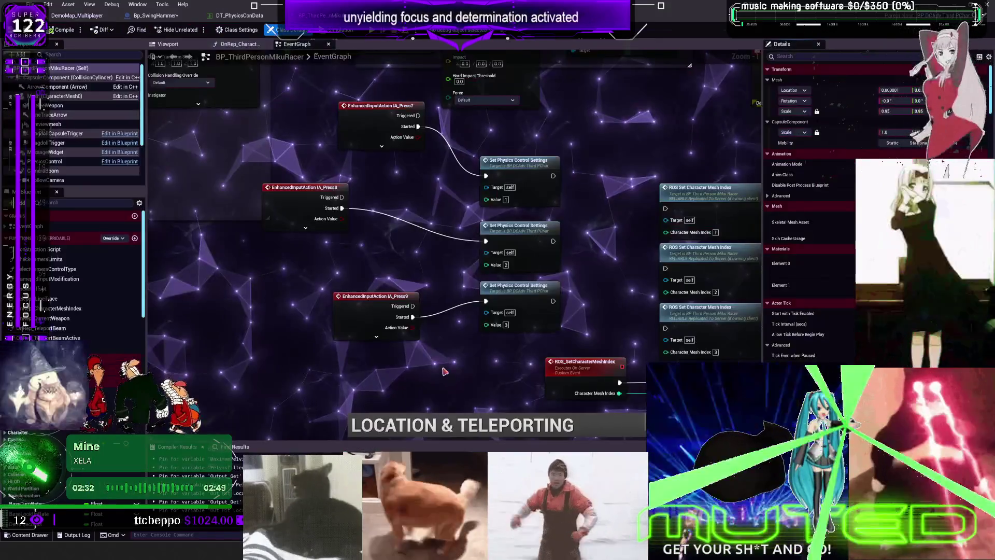
Step: Add Debug Key 1 and Debug Key 3 event nodes next to the other key events
scroll(438, 256, "up", 2)
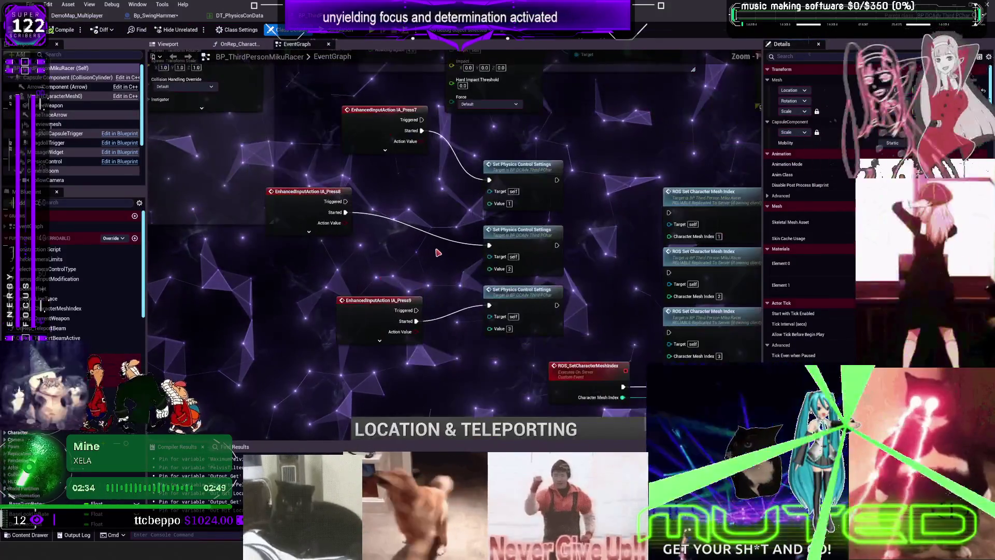
right_click(257, 293)
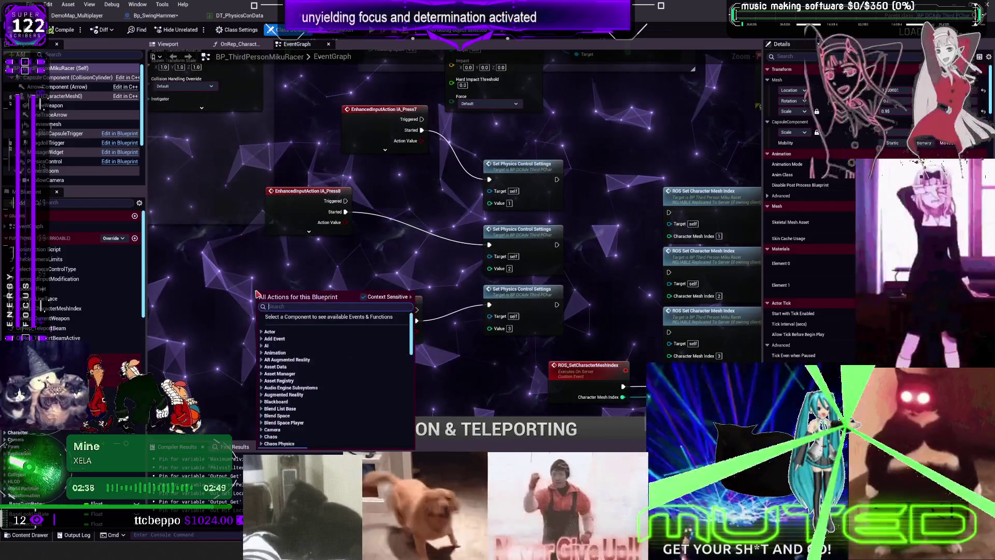
type("debug 1")
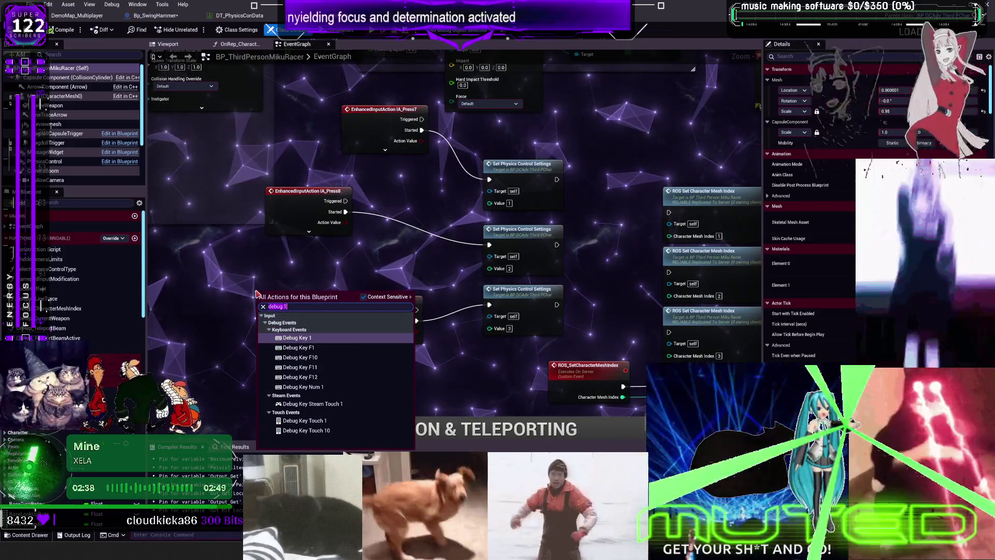
key("BackSpace")
key("BackSpace")
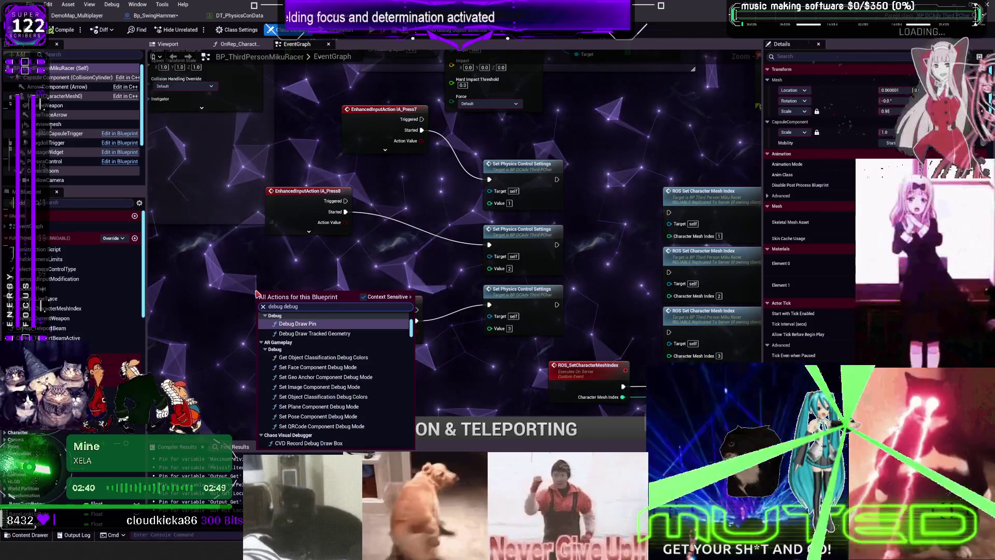
type("1")
key("Return")
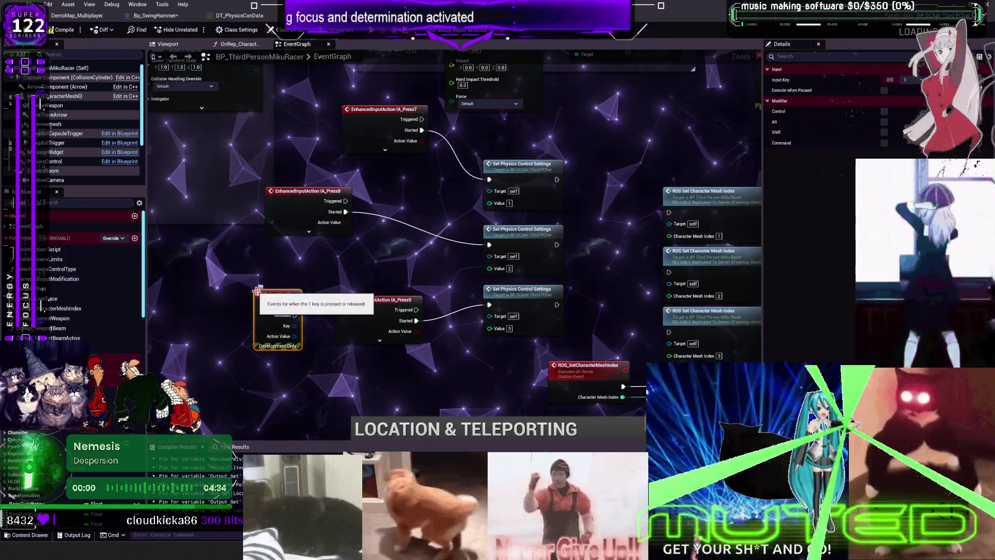
right_click(321, 241)
type("2debug 3")
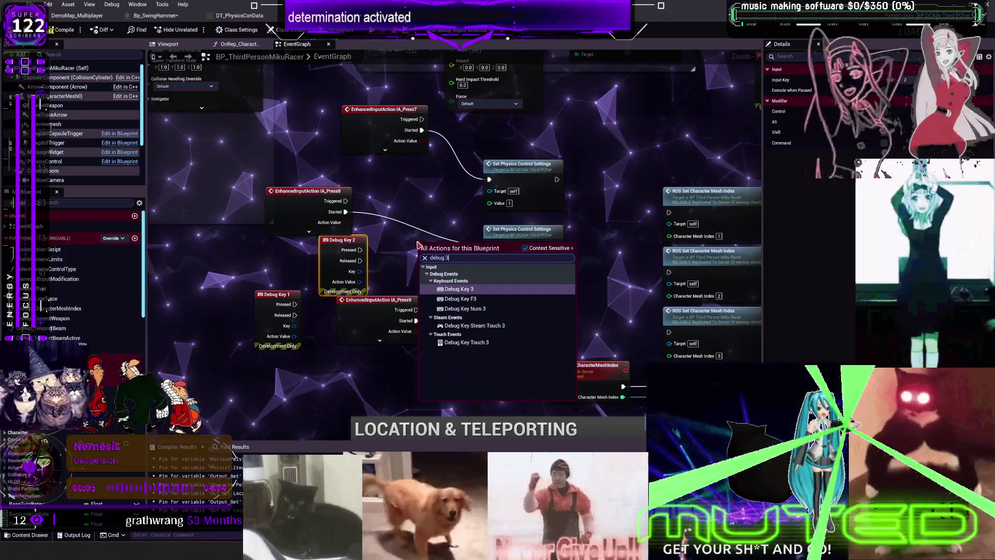
key("Return")
mouse_move(473, 227)
left_mouse_down()
mouse_move(249, 301)
mouse_move(311, 342)
mouse_move(423, 333)
mouse_move(417, 340)
mouse_move(534, 265)
left_mouse_up()
Step: Wire Debug Keys 3 and 2 to their physics settings nodes, compile, and start a play test
left_click_drag(385, 202, 534, 197)
left_click_drag(311, 265, 534, 122)
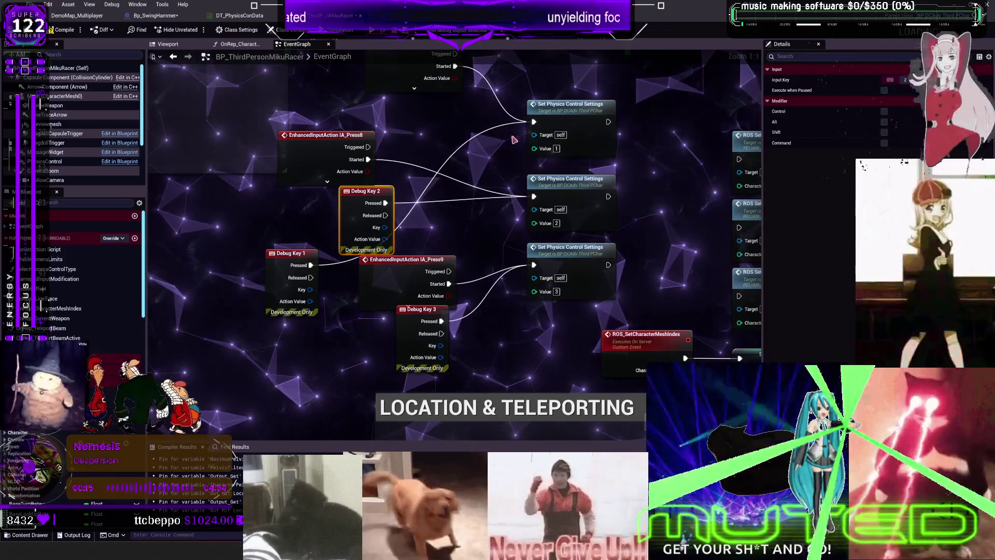
left_click(61, 30)
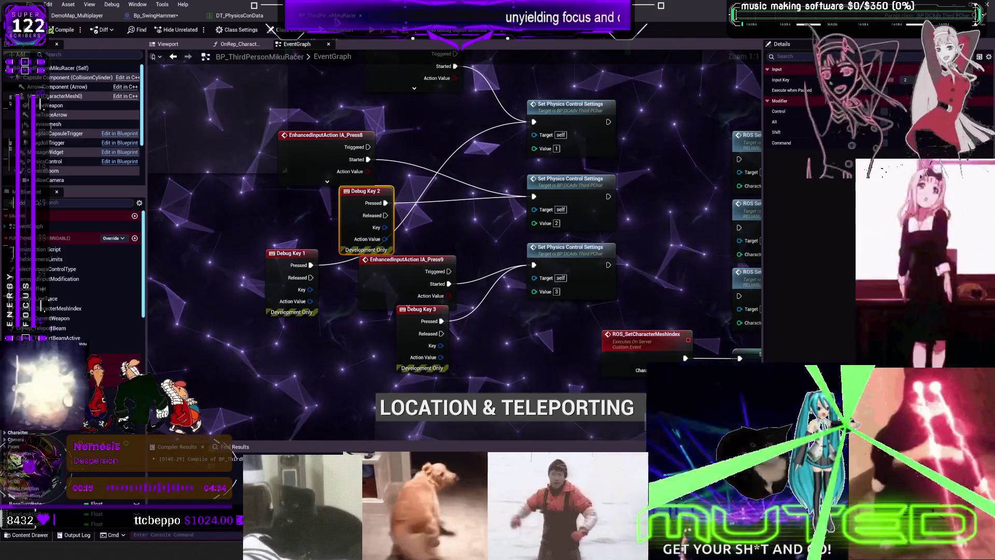
left_click(372, 30)
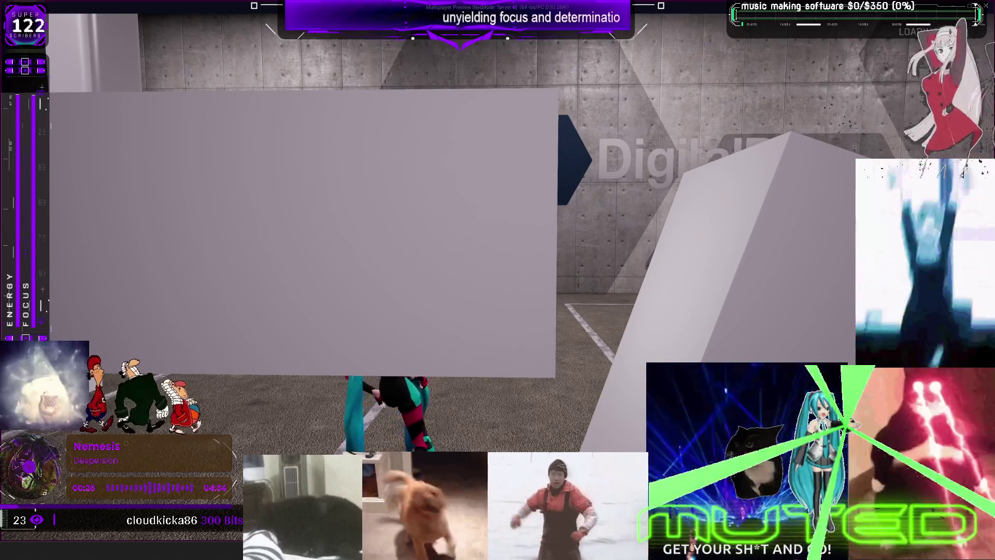
Step: Run Miku across the parking area into the garage, dive, then stop the play test
key("w")
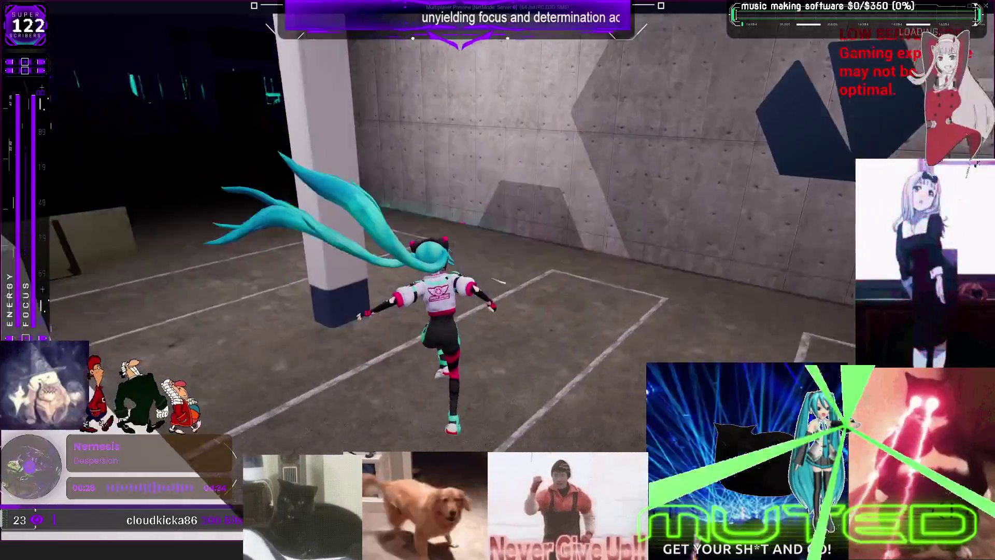
key("w")
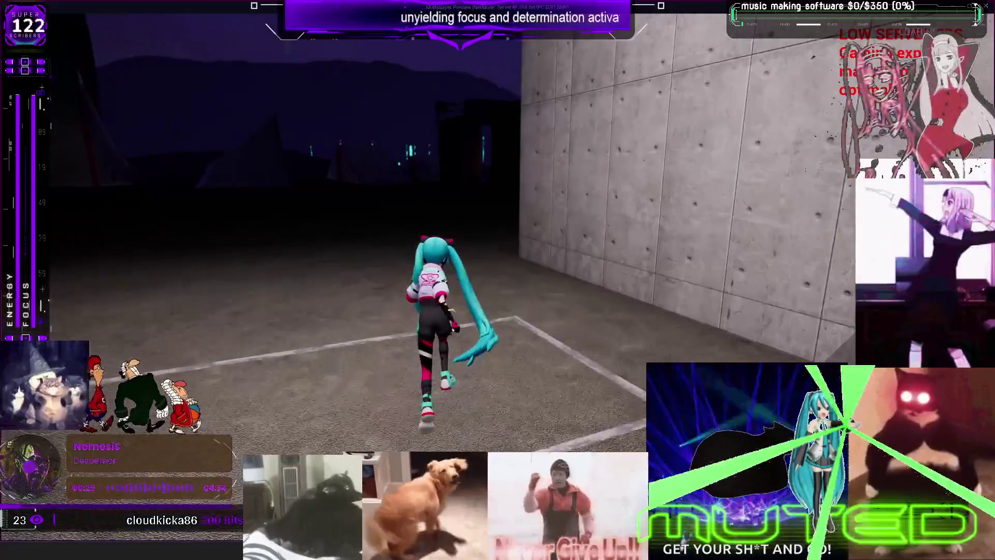
key("w")
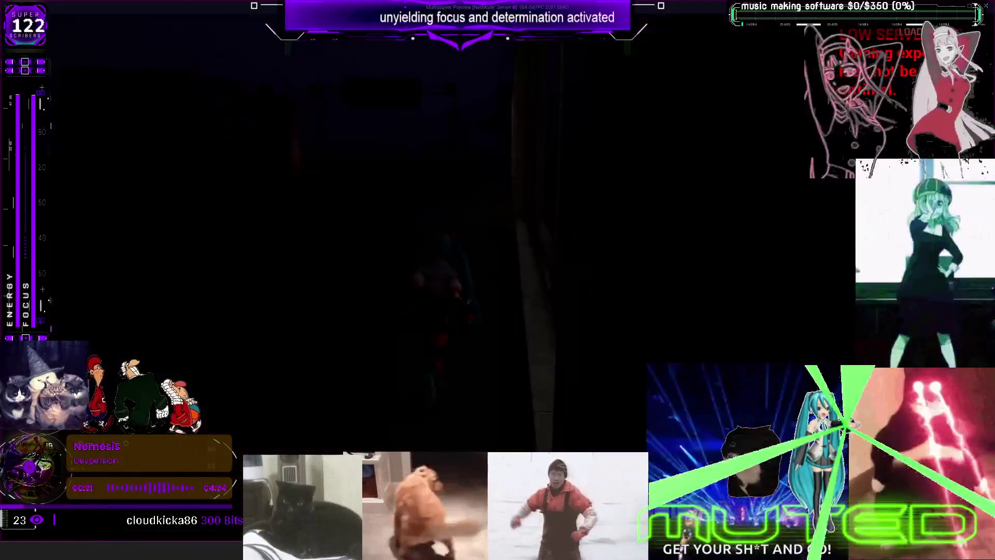
key("w")
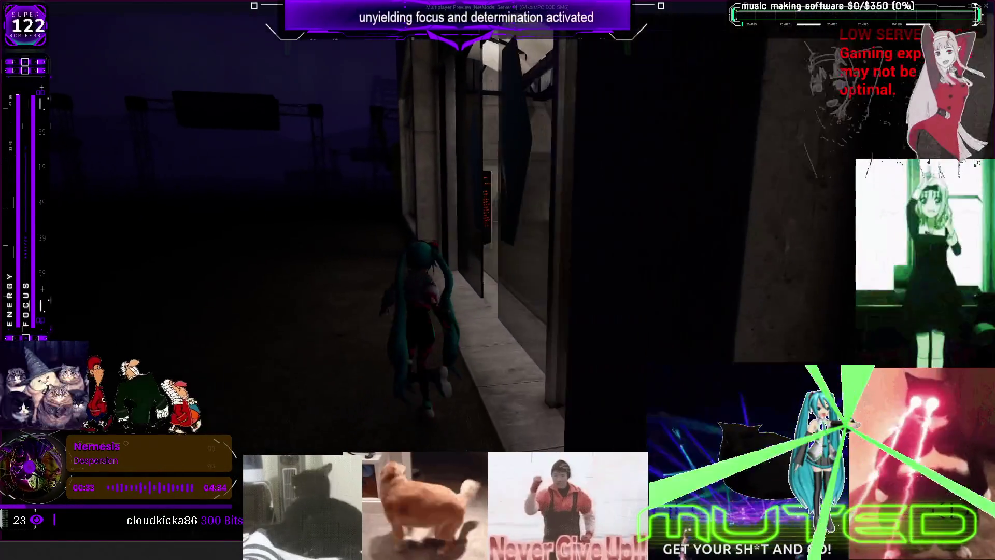
key("w")
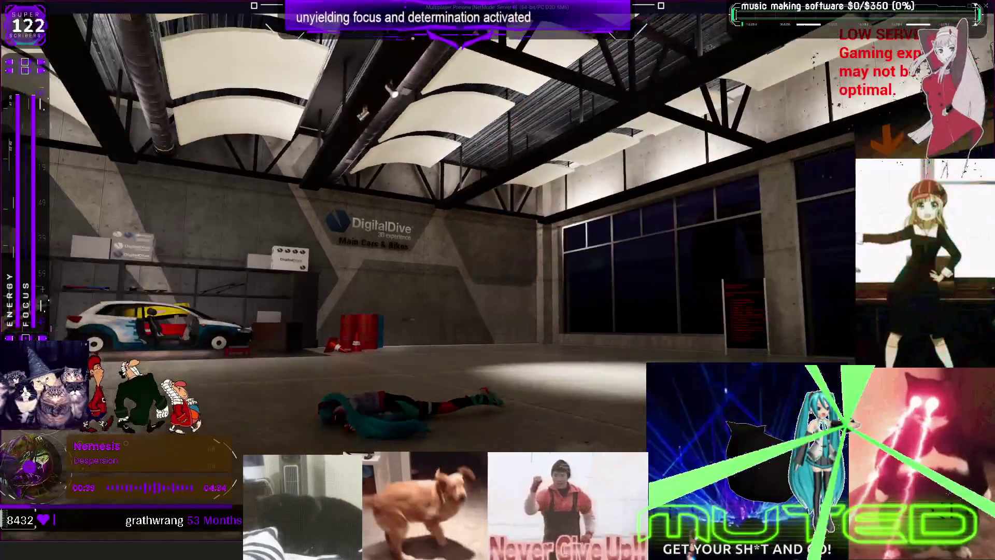
key("Escape")
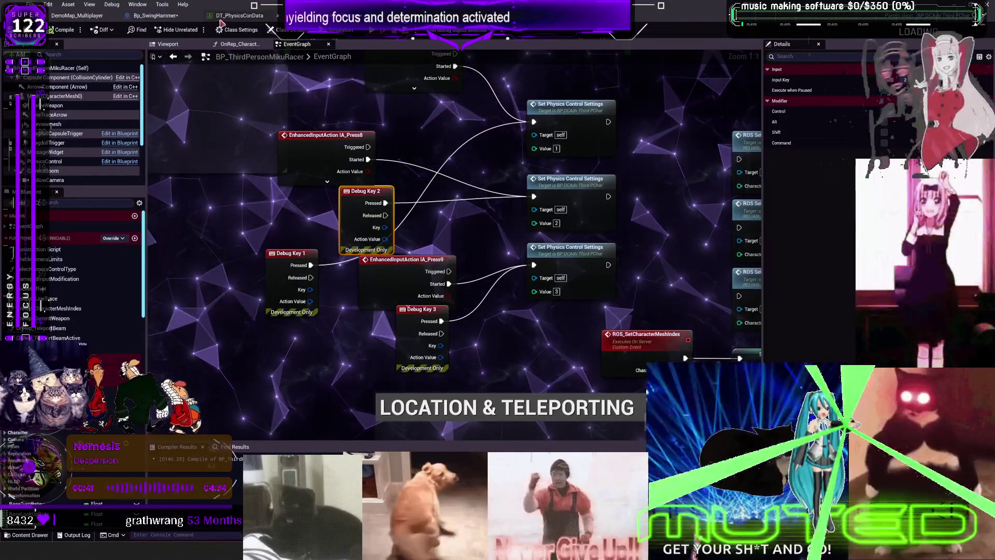
Step: In Bp_SwingHammer, duplicate the Branch and feed the first Branch's False output into it
left_click(156, 15)
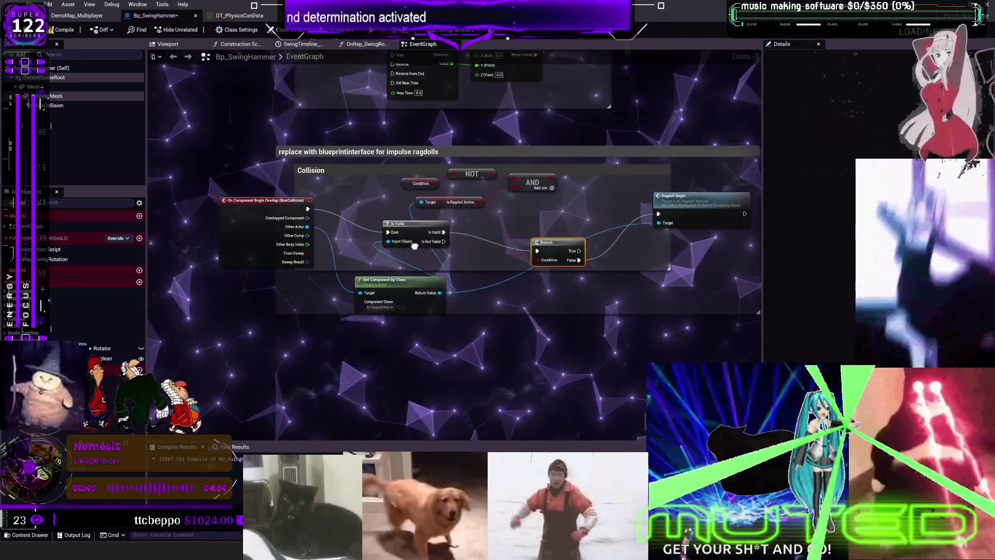
key("ctrl+c")
key("ctrl+v")
left_click_drag(507, 330, 525, 311)
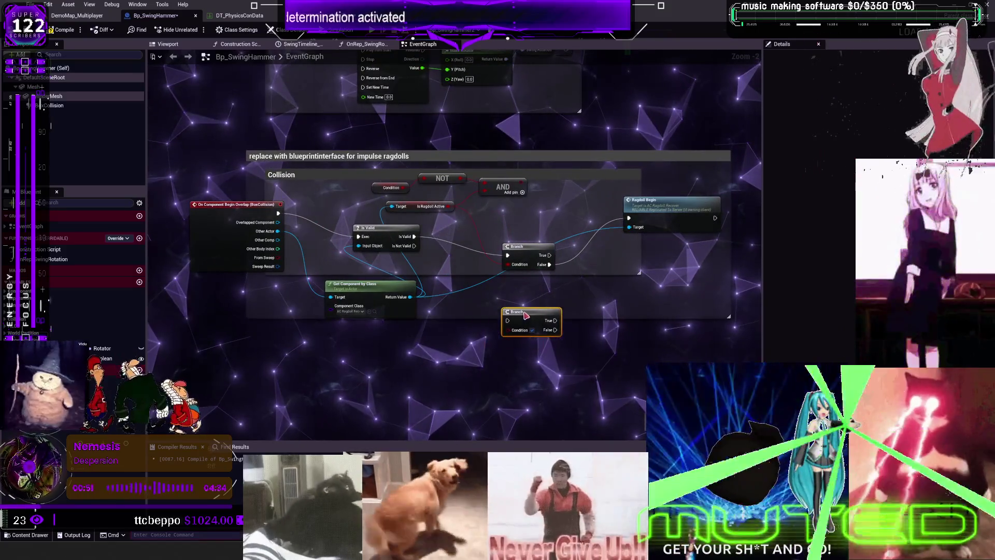
left_click_drag(551, 265, 508, 316)
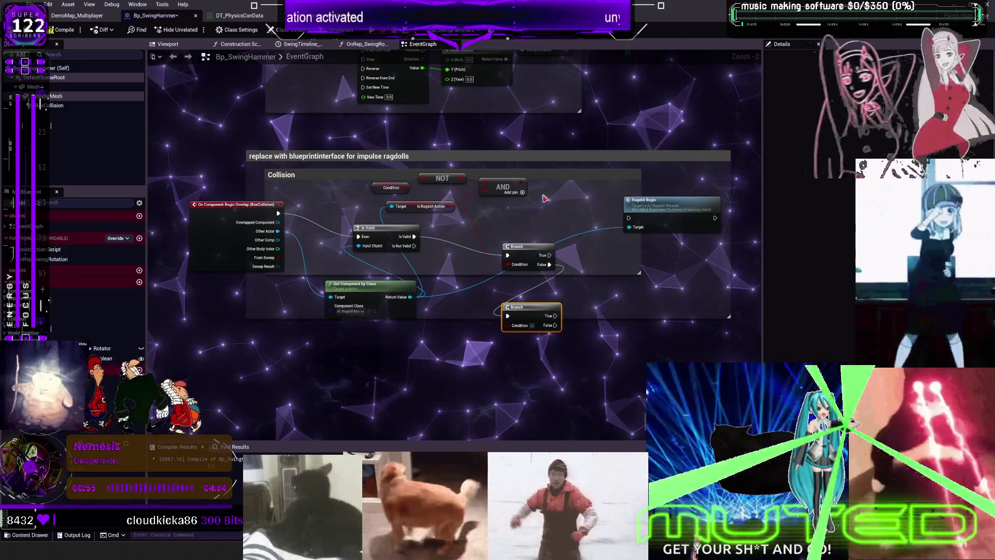
Step: Delete the NOT and AND nodes, wire the new Branch's True to Ragdoll Begin, compile, and play
left_click(503, 187)
left_click(442, 177, "ctrl")
key("Delete")
mouse_move(391, 187)
left_mouse_down()
mouse_move(480, 304)
mouse_move(437, 327)
left_mouse_up()
left_click_drag(549, 316, 628, 217)
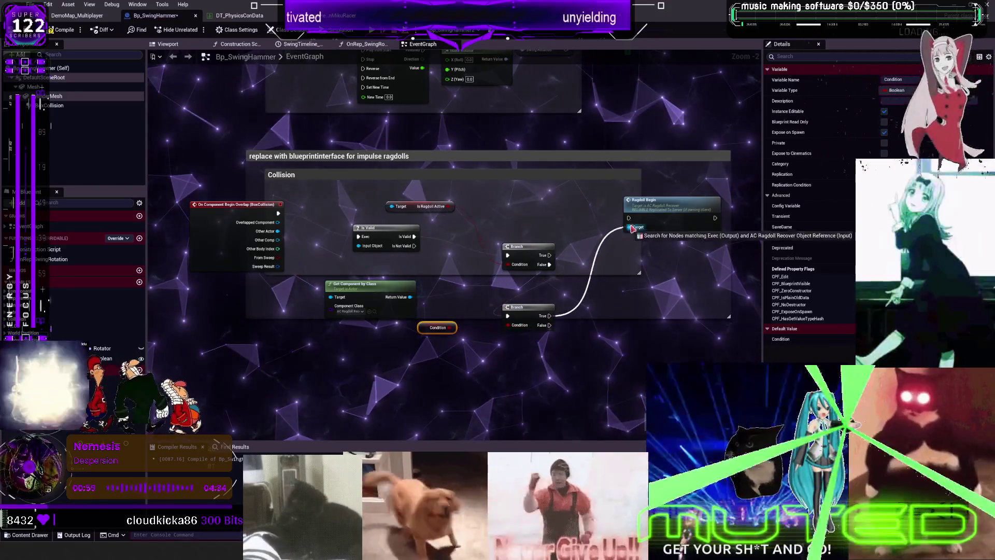
left_click(61, 29)
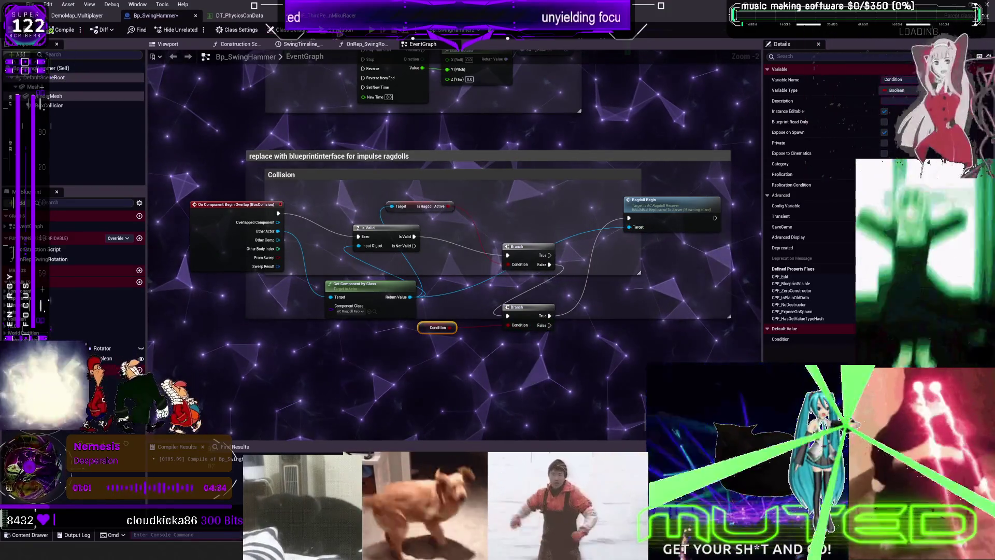
key("alt+p")
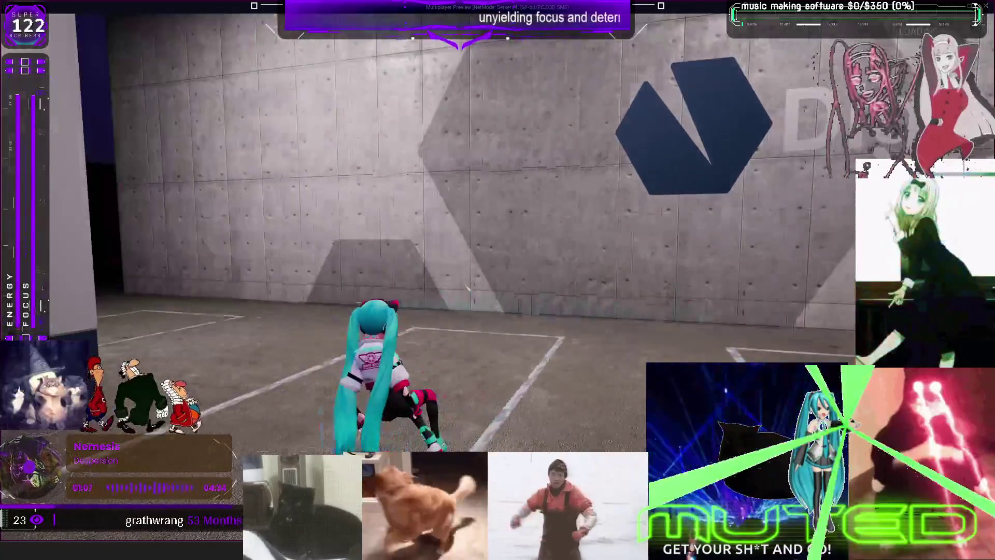
Step: Run Miku among the white pillars and blocks, diving into a roll near the tilted block
key("w")
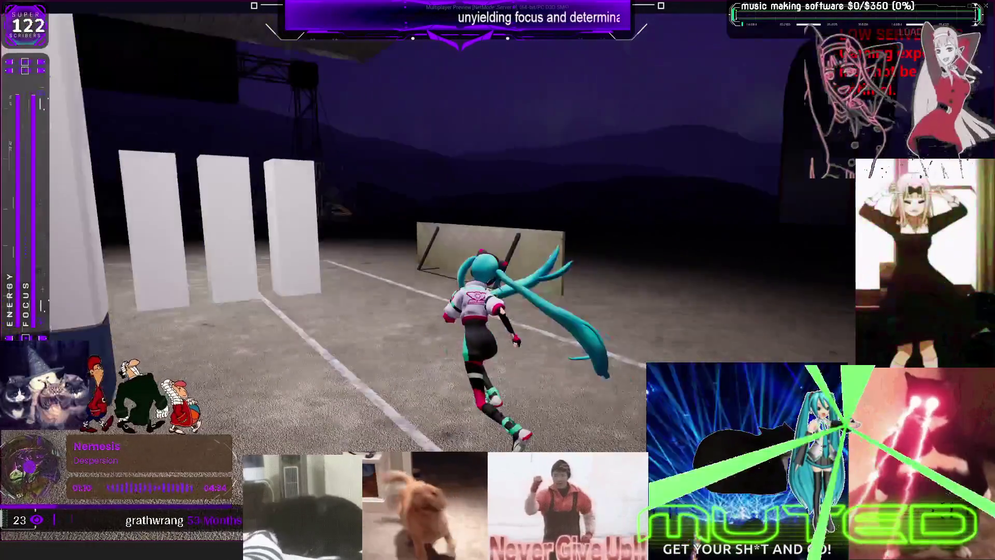
key("w")
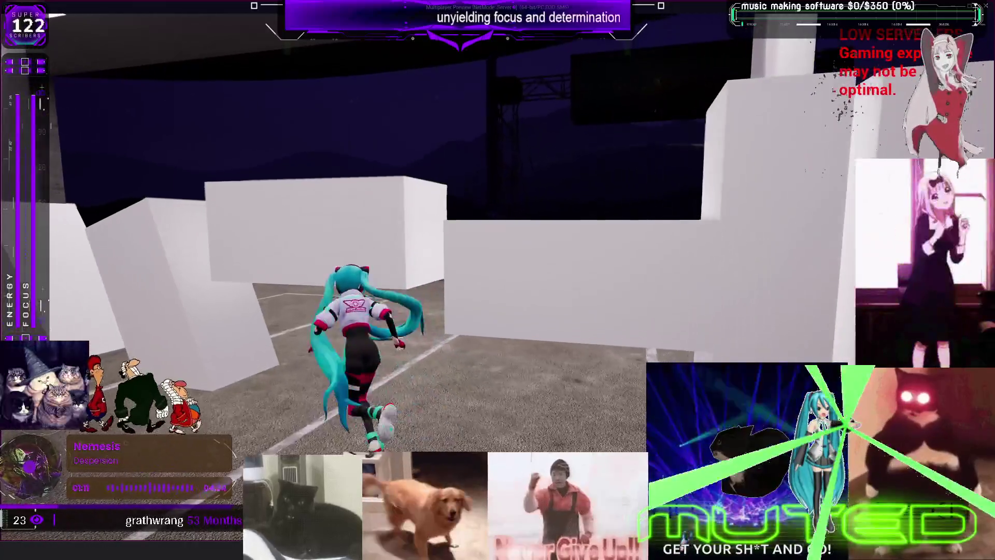
key("s")
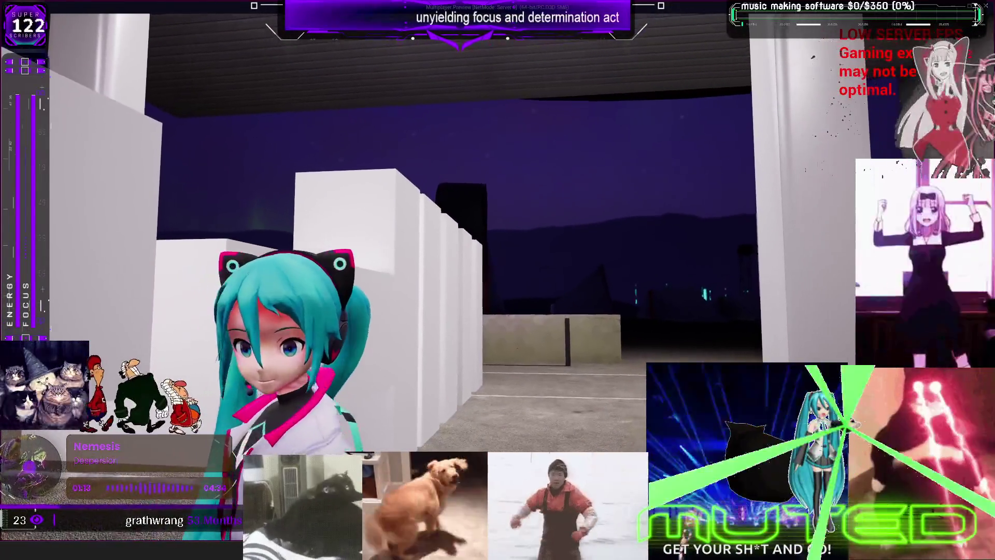
key("w")
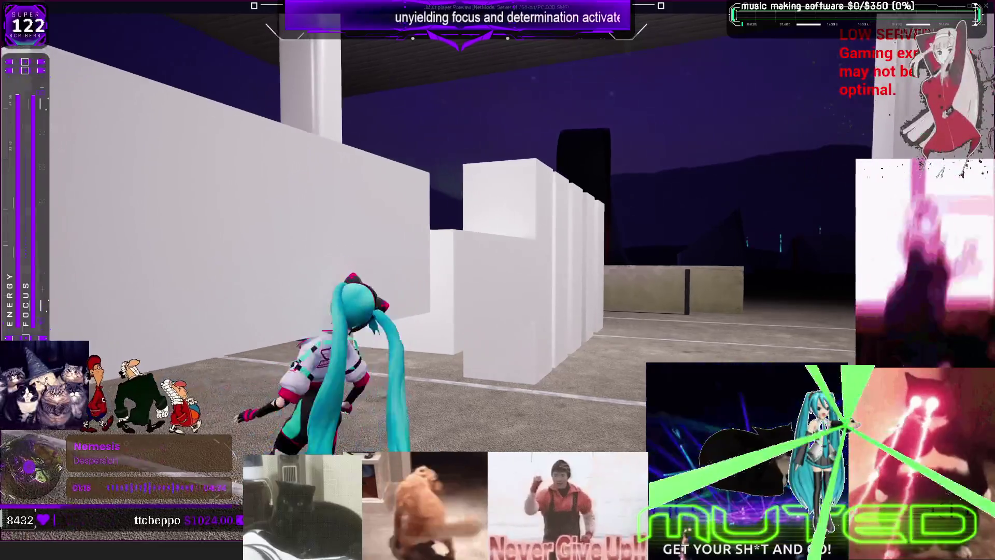
key("w")
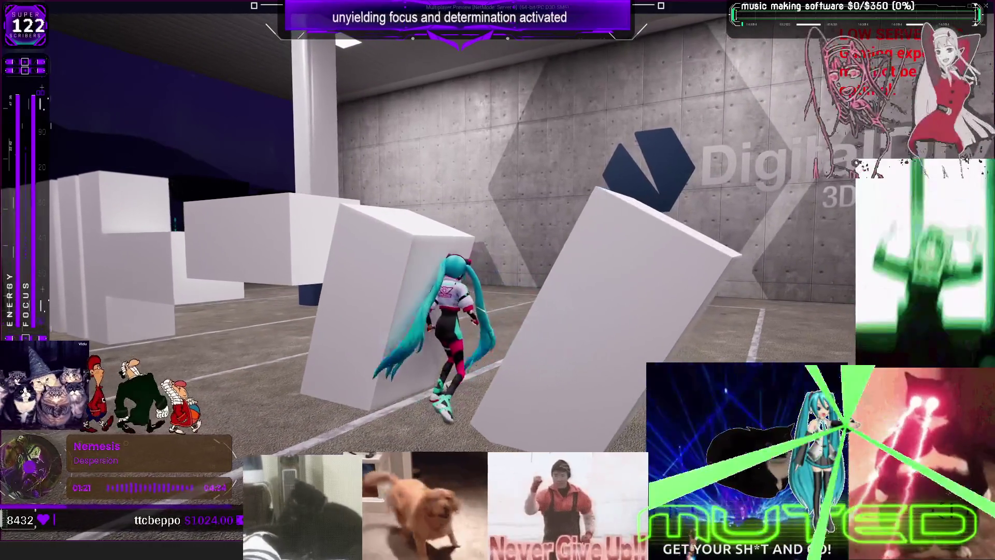
key("w")
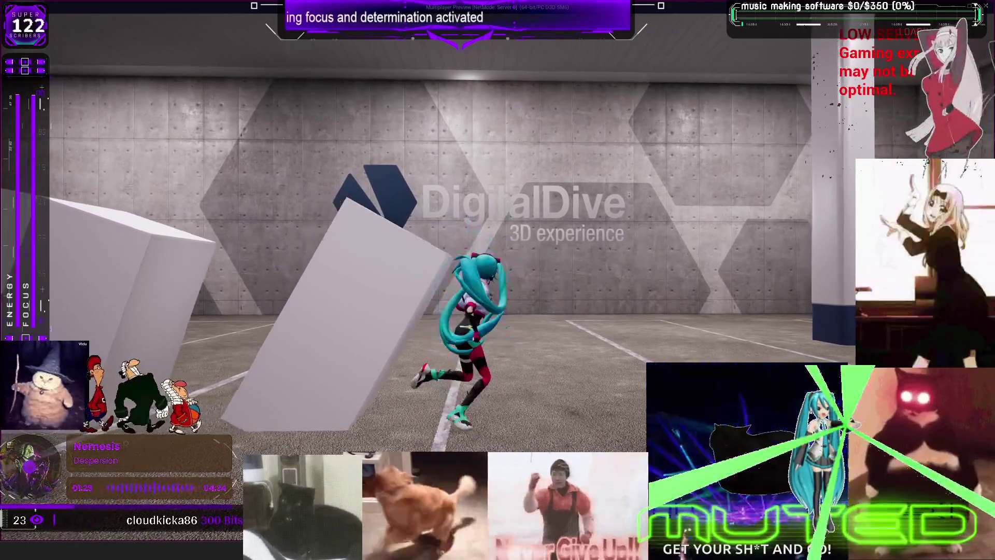
key("w")
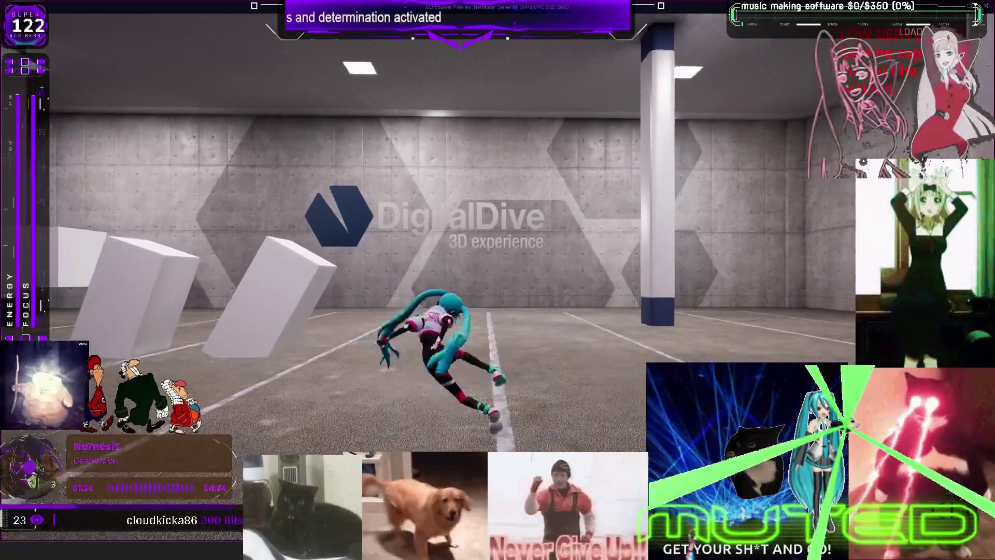
key("w")
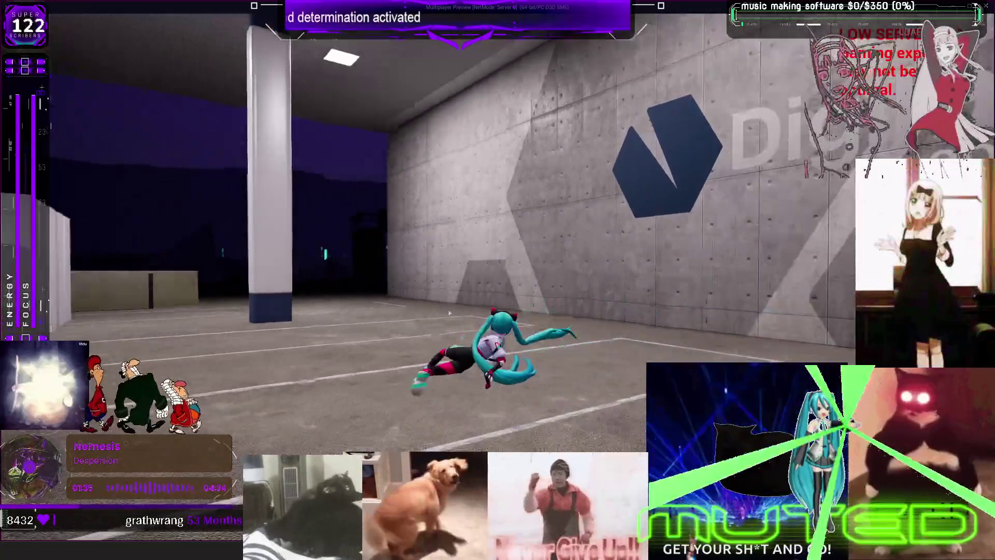
key("w")
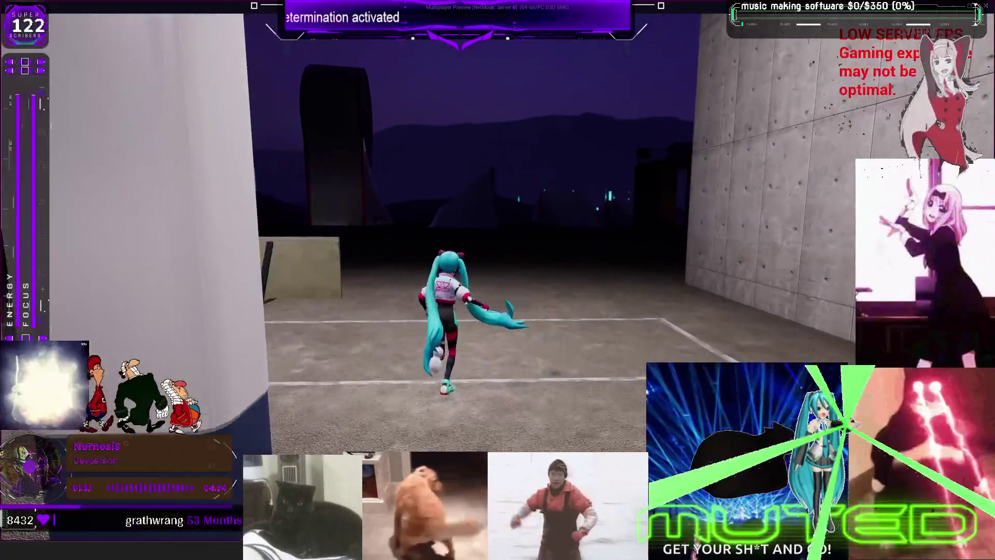
key("w")
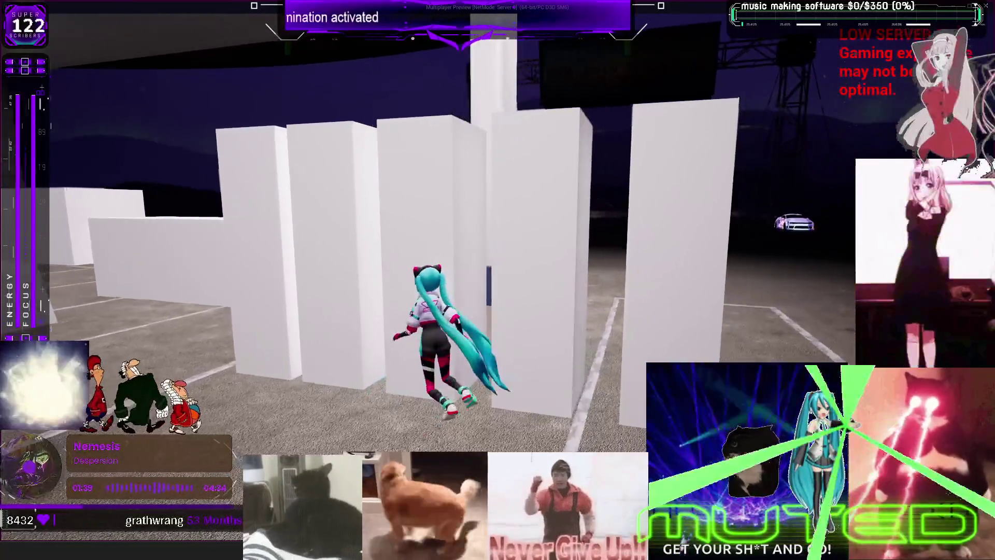
key("w")
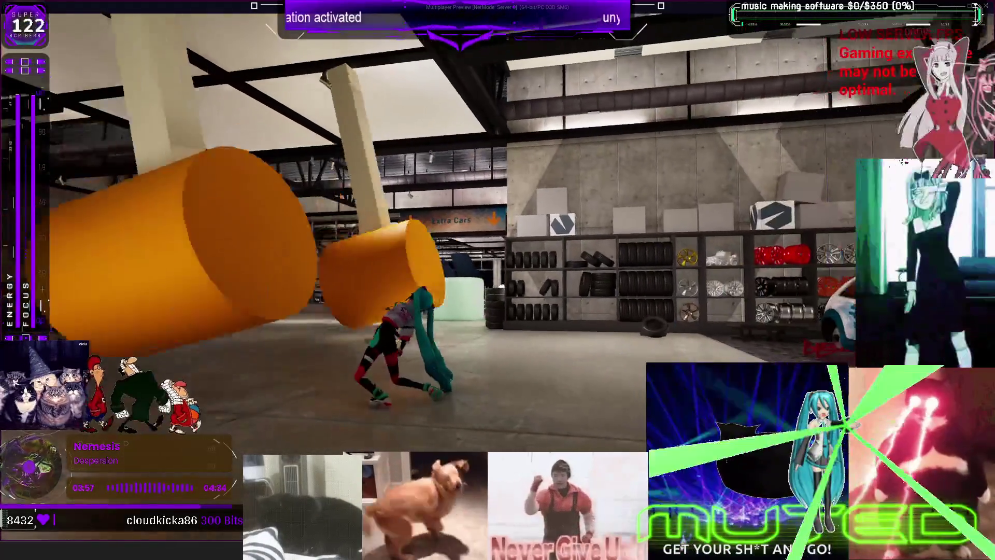
Step: End the play test after the hammer knocks Miku around
key("Escape")
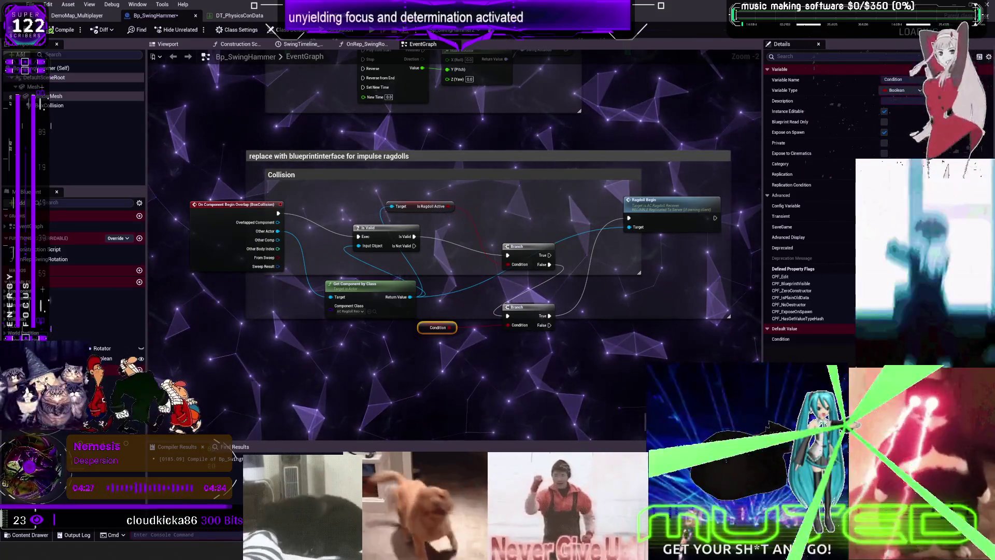
Step: Browse the Twitch channel's videos and About page, selecting part of the bio
key("alt+Tab")
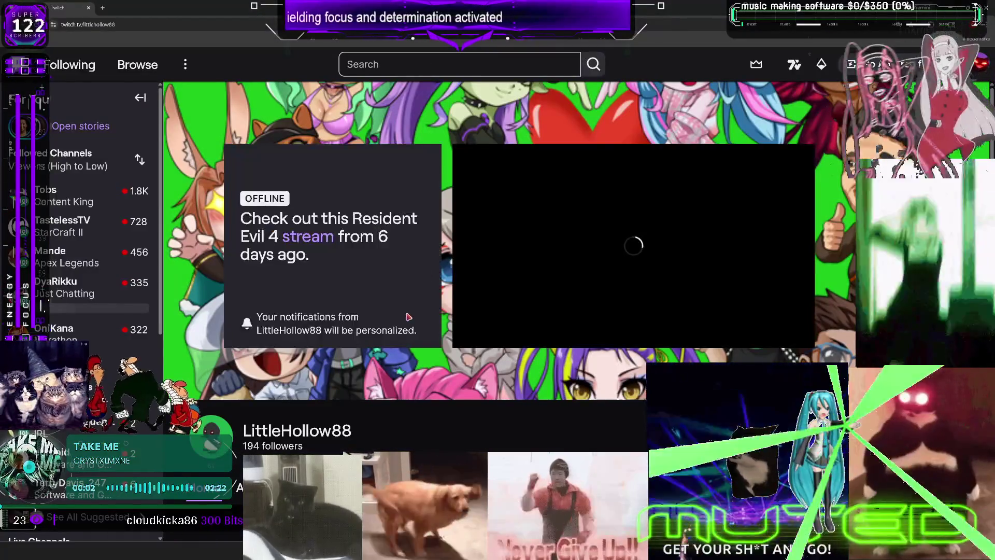
scroll(384, 278, "down", 5)
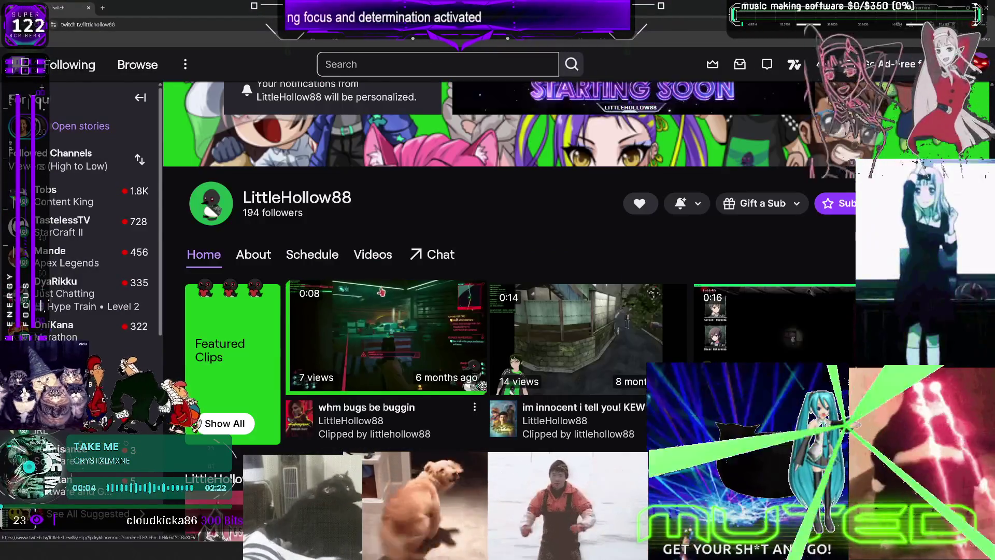
left_click(378, 174)
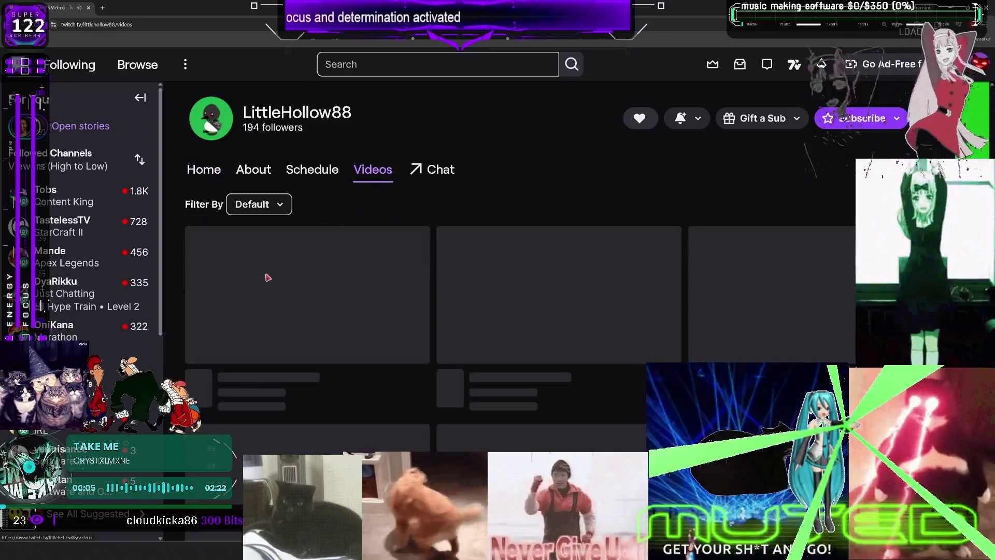
scroll(340, 302, "down", 3)
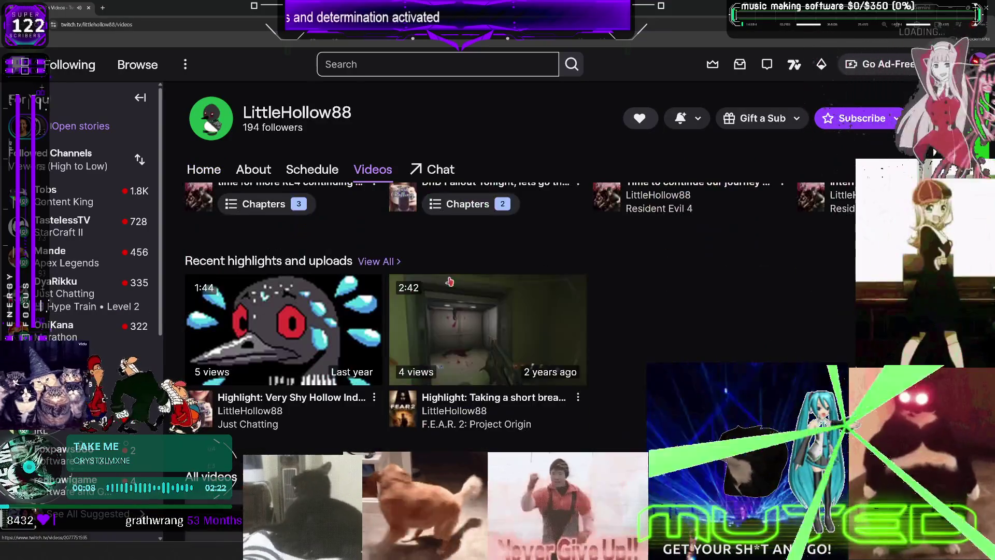
scroll(341, 302, "down", 4)
scroll(344, 220, "up", 9)
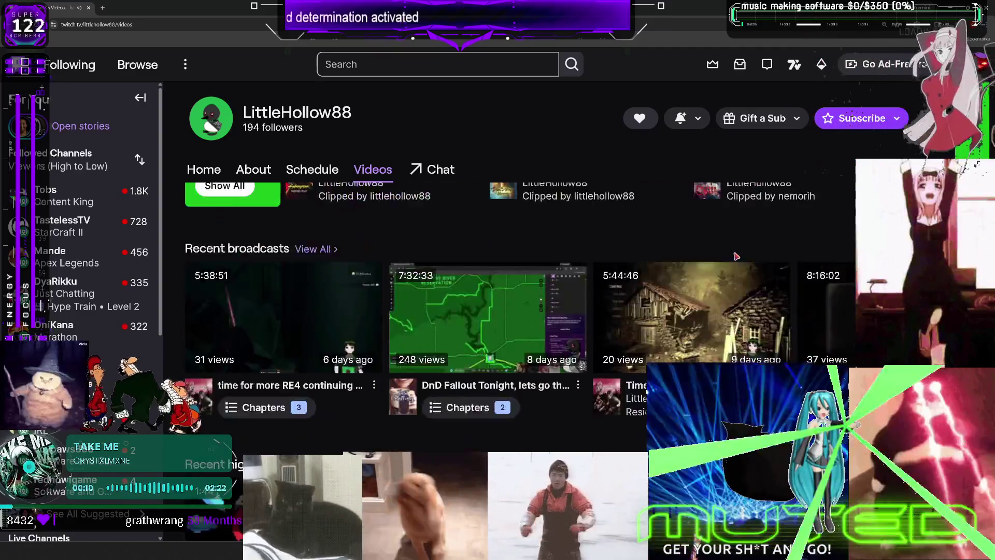
left_click(263, 171)
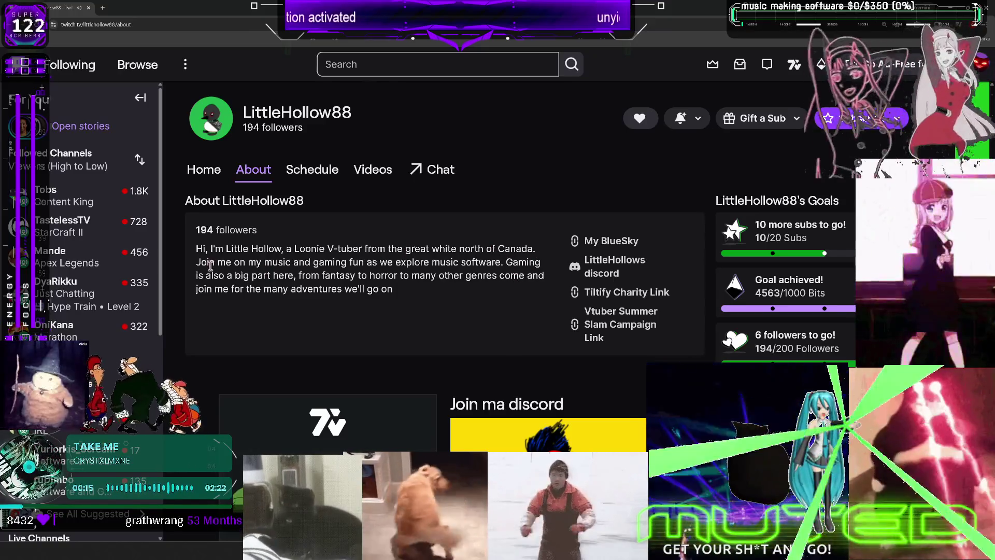
mouse_move(196, 262)
left_mouse_down()
mouse_move(519, 263)
mouse_move(526, 275)
mouse_move(497, 302)
mouse_move(518, 308)
left_mouse_up()
Step: Clear the bio selection and switch back to the Unreal Editor
key("alt+Tab")
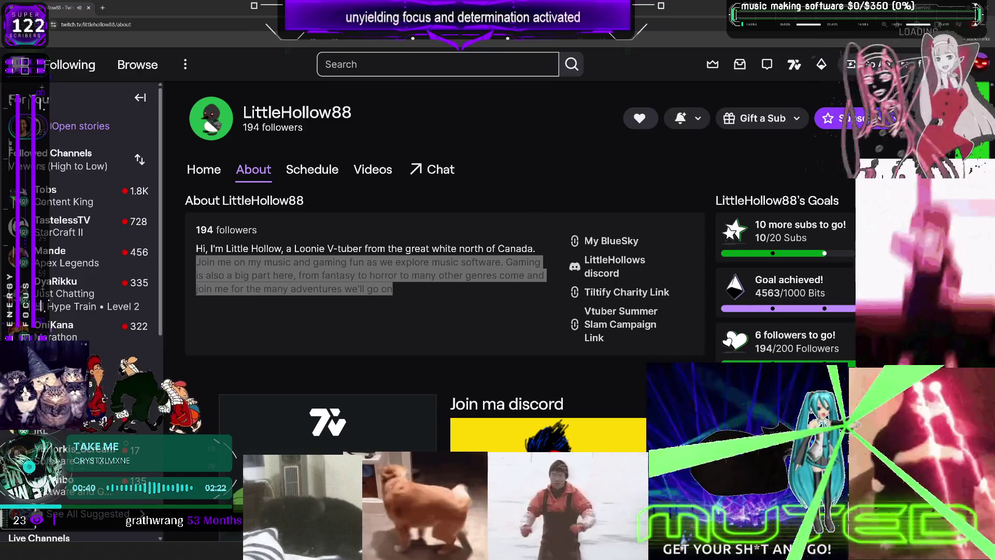
left_click(472, 316)
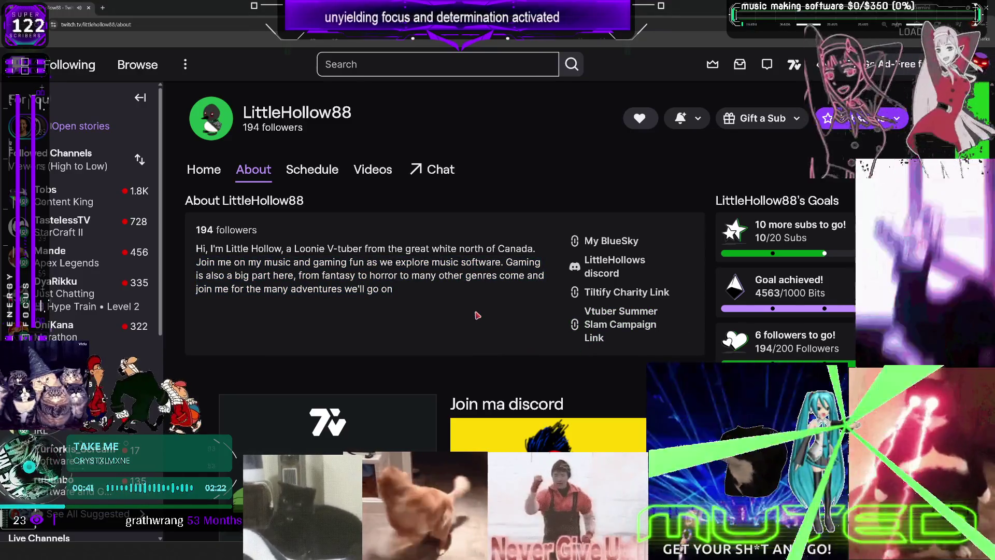
scroll(491, 280, "up", 5)
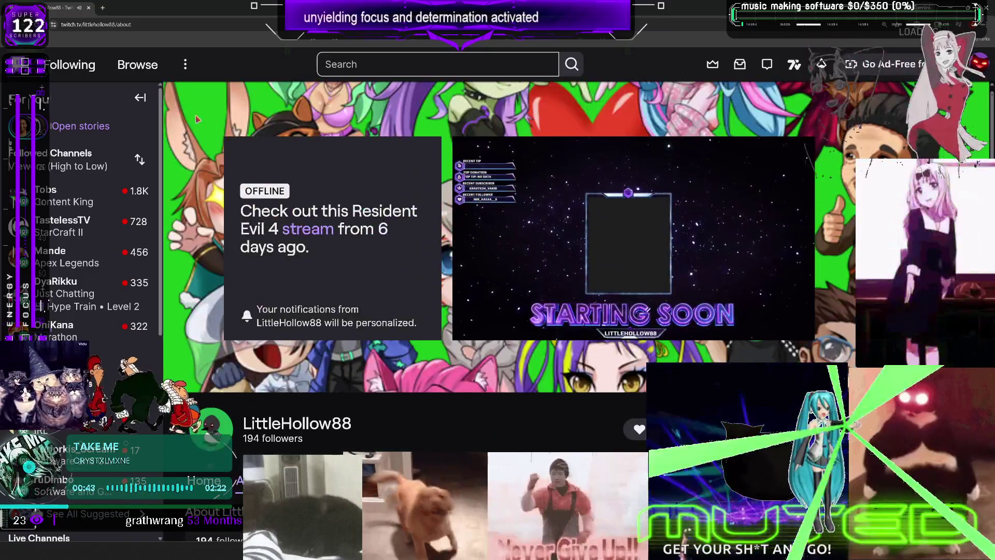
key("alt+Tab")
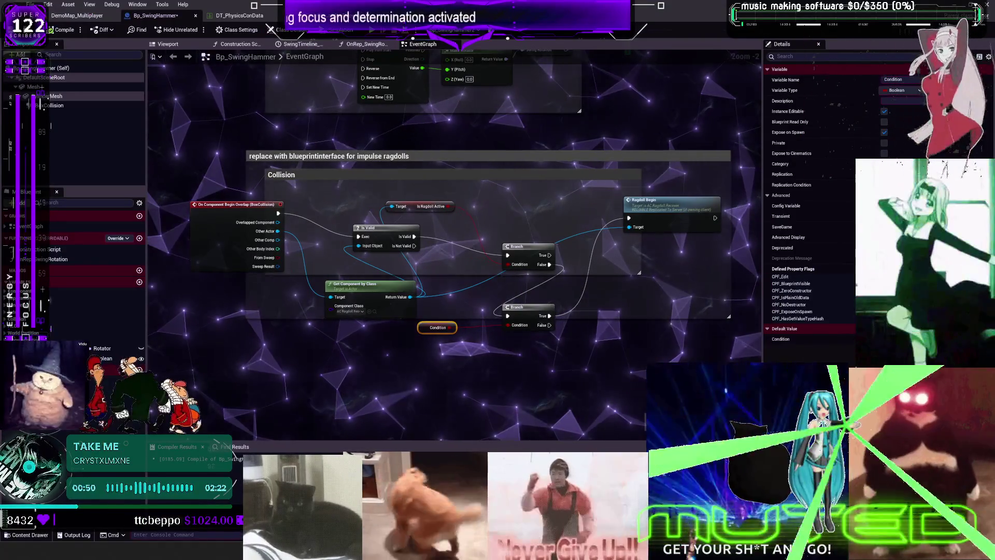
Step: Open DT_PhysicsConData and compare rows 1, 2 and 3's physics control settings
left_click(274, 17)
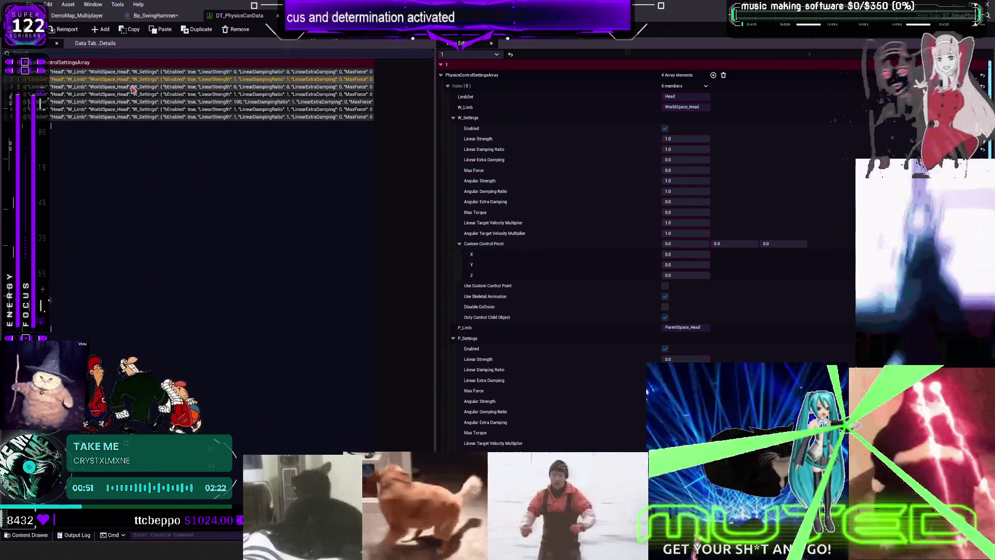
left_click(133, 88)
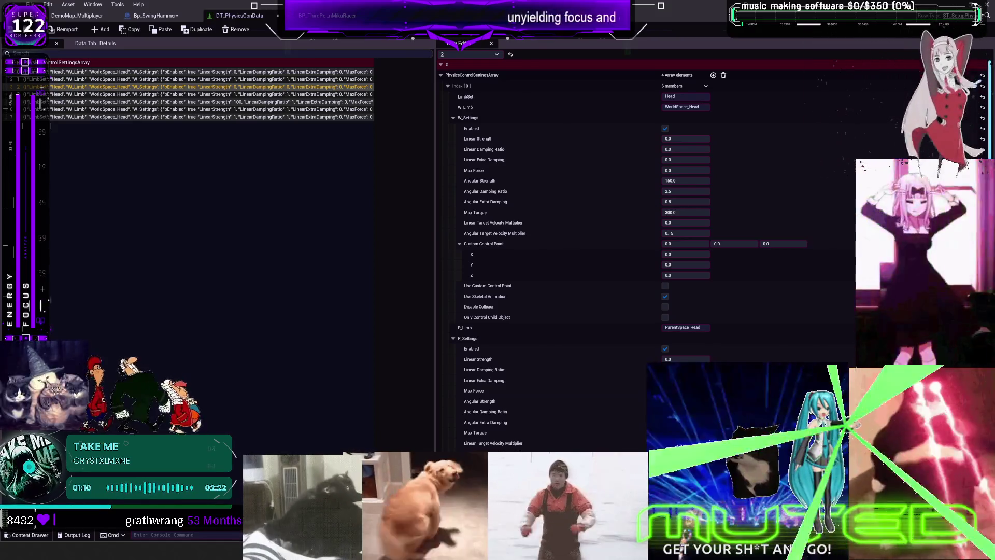
left_click(350, 79)
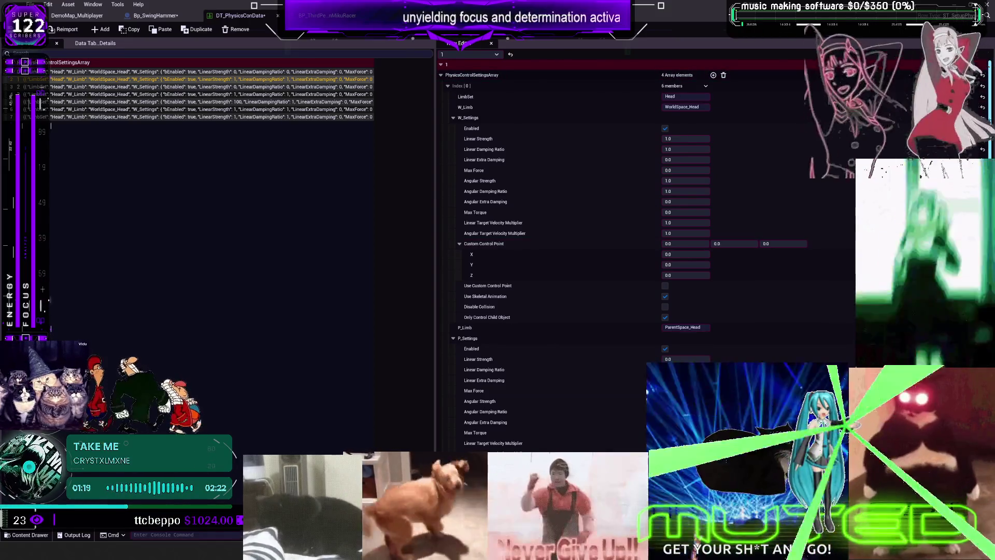
left_click(87, 95)
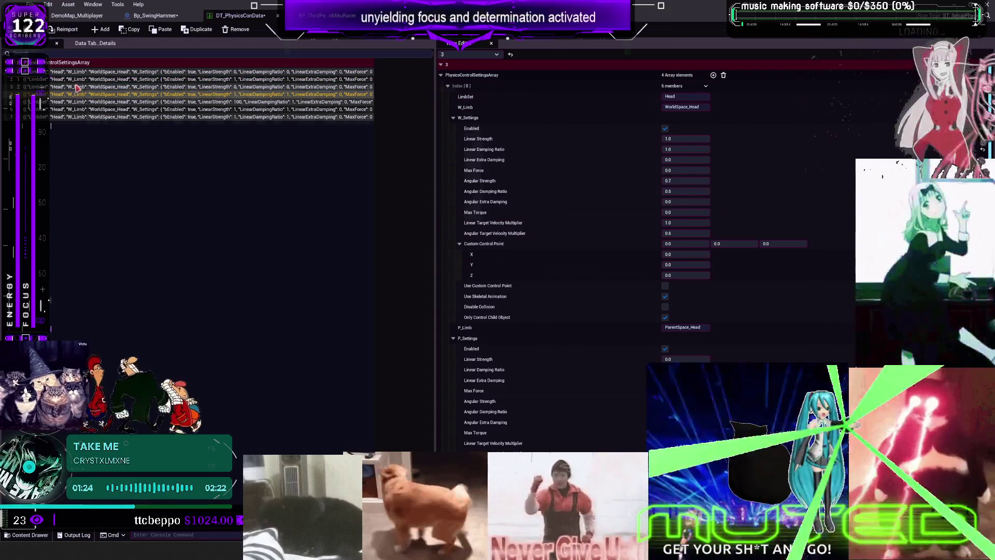
left_click(76, 87)
left_click(76, 94)
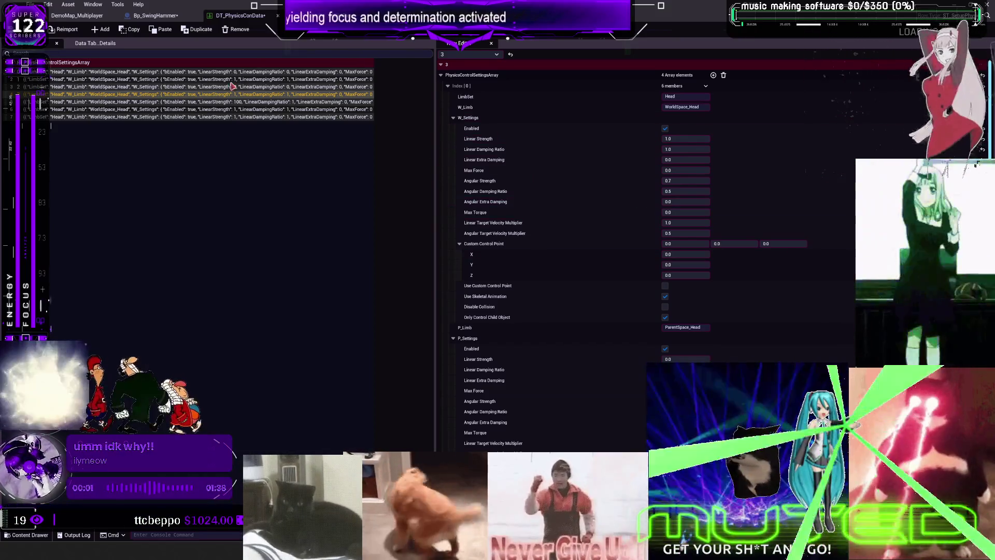
left_click(141, 81)
Step: Copy row 1's PhysicsControlSettingsArray and paste it into row 3
left_click(142, 81)
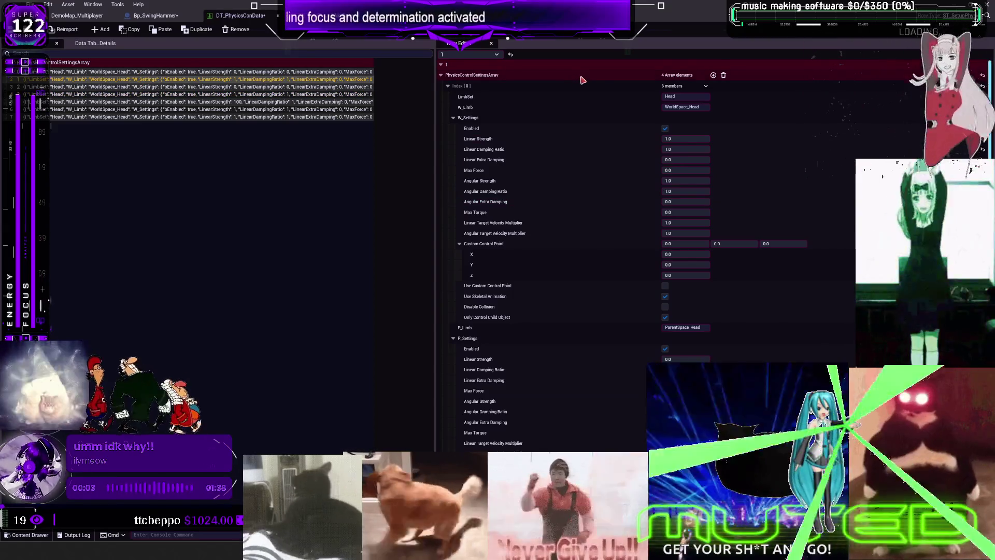
right_click(583, 78)
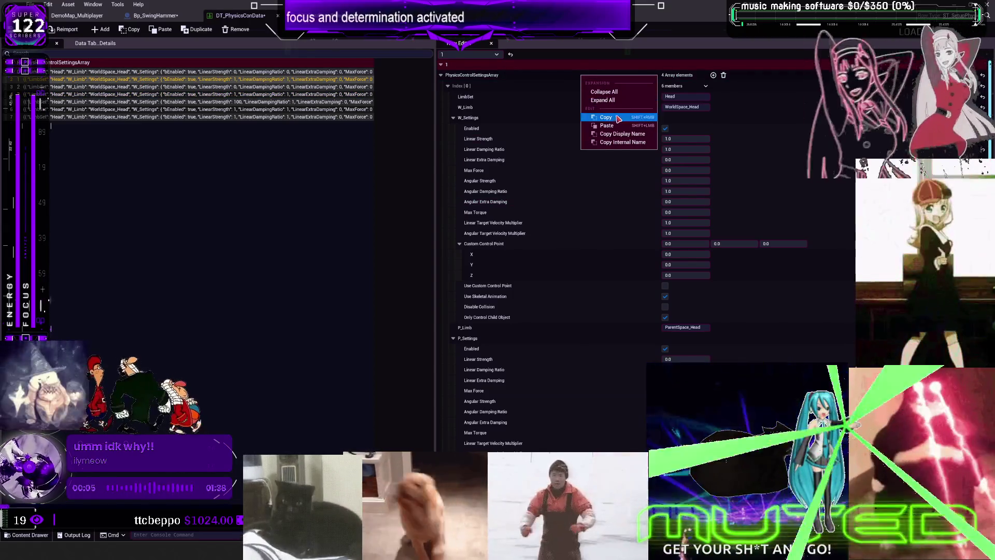
left_click(606, 118)
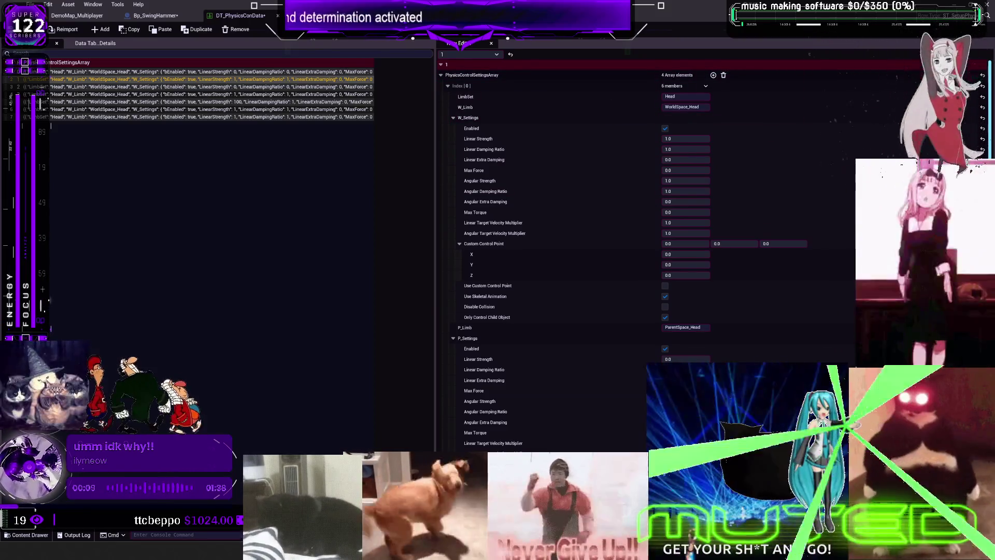
left_click(38, 96)
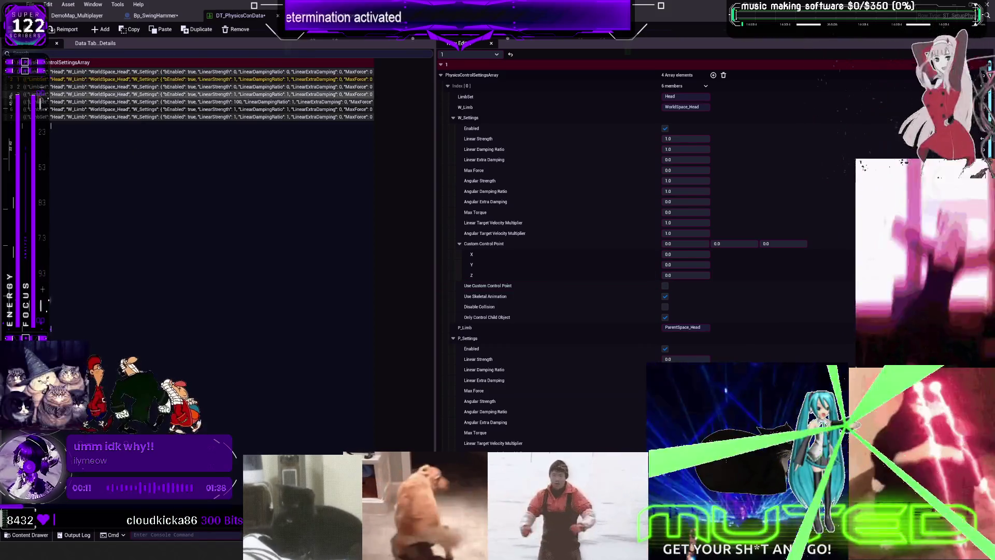
left_click(269, 80)
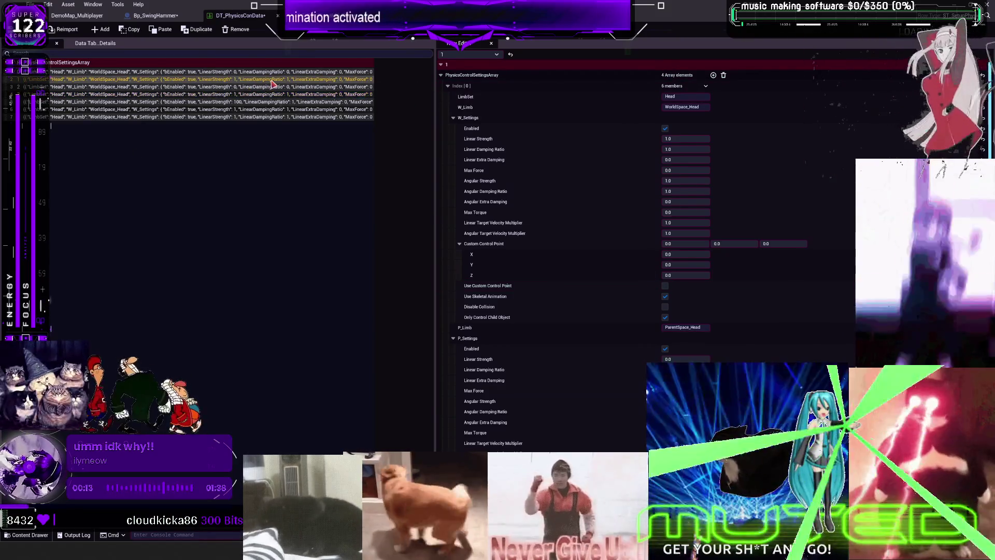
left_click(257, 95)
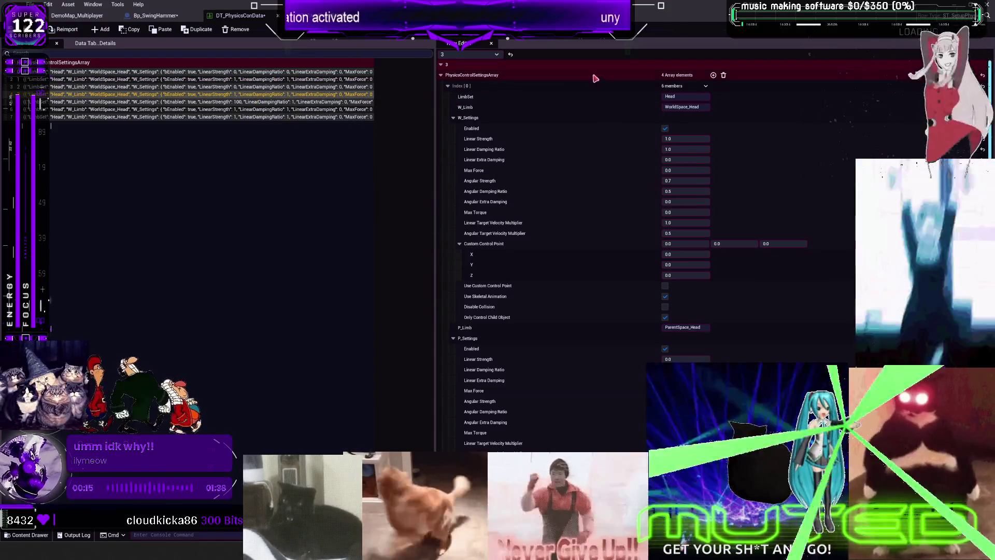
right_click(595, 79)
left_click(620, 125)
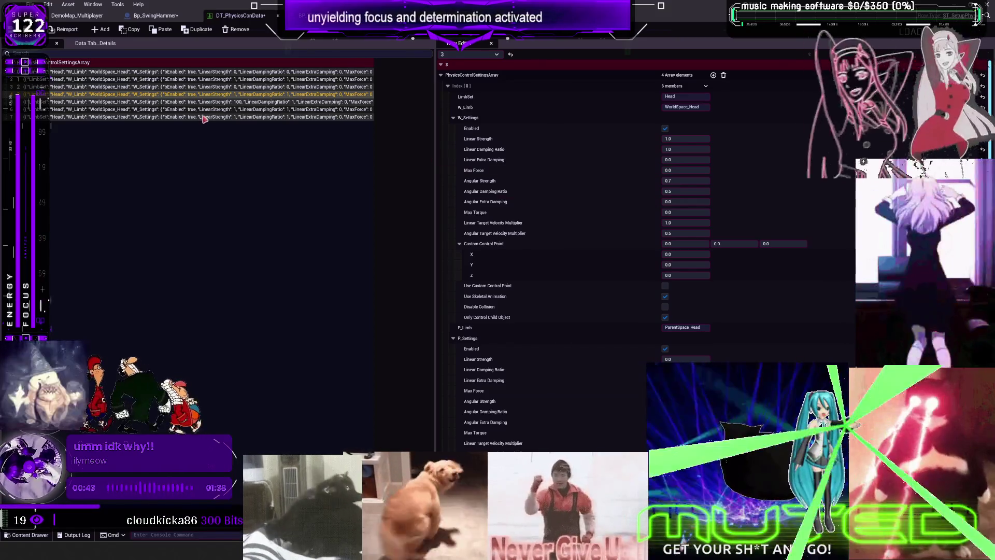
Step: Paste the copied settings over row 2, then select the table's last row
left_click(188, 87)
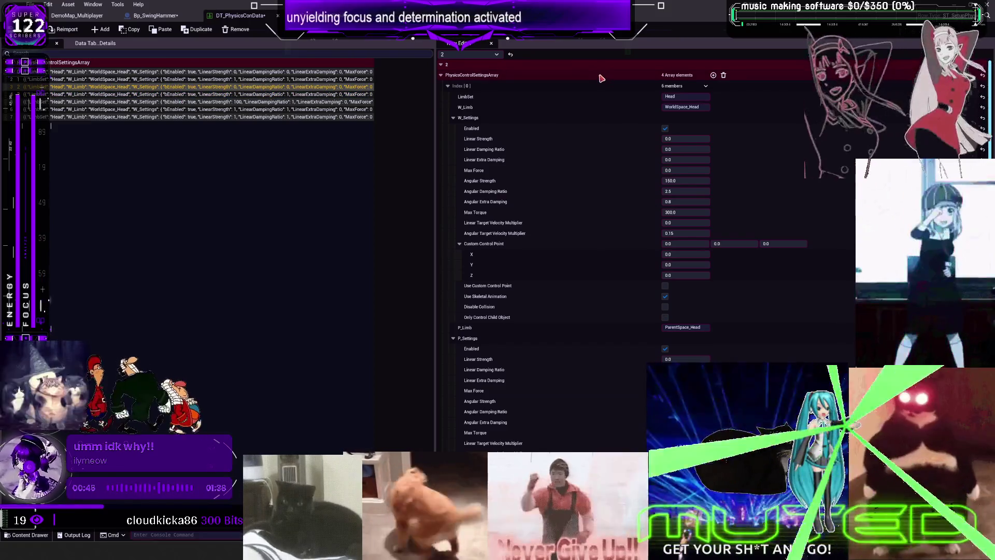
key("ctrl+v")
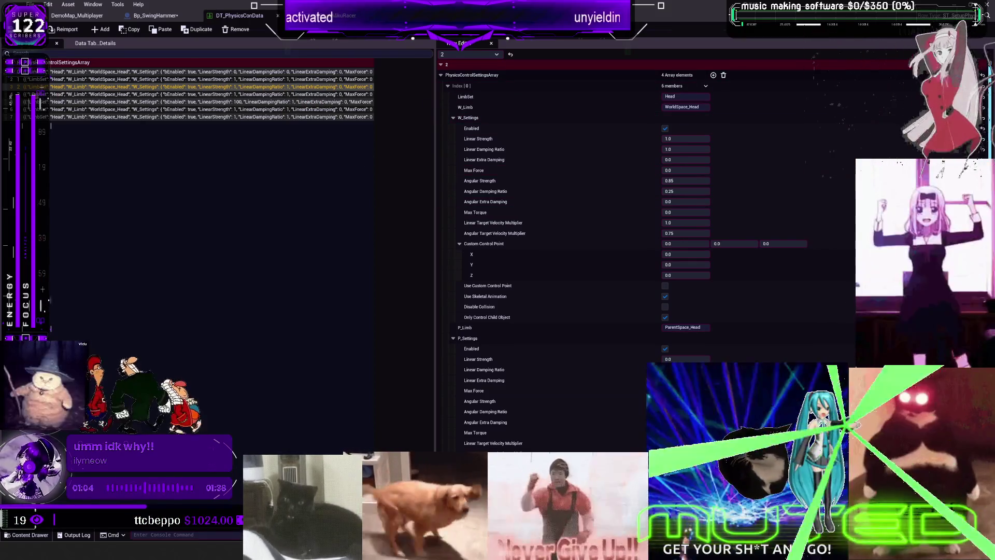
left_click(40, 102)
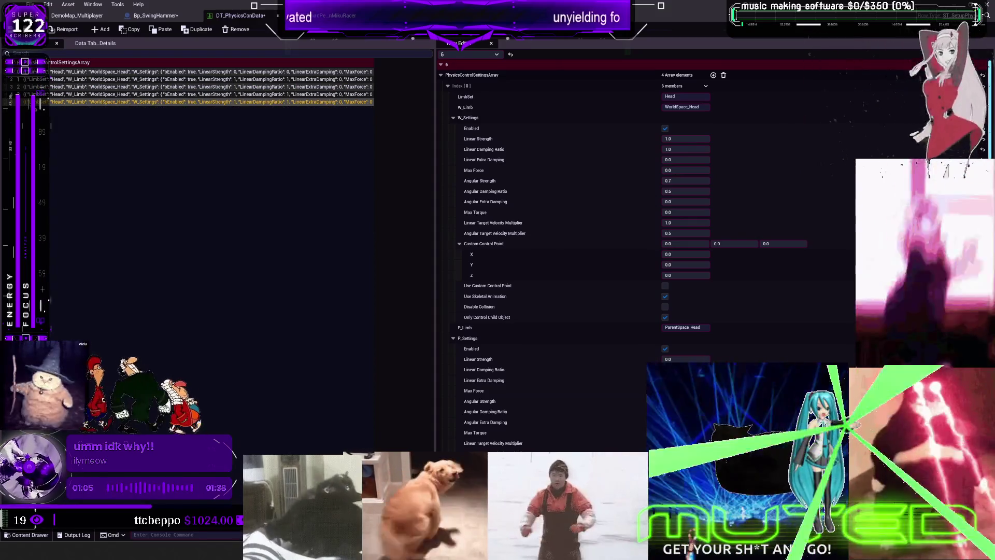
left_click(40, 95)
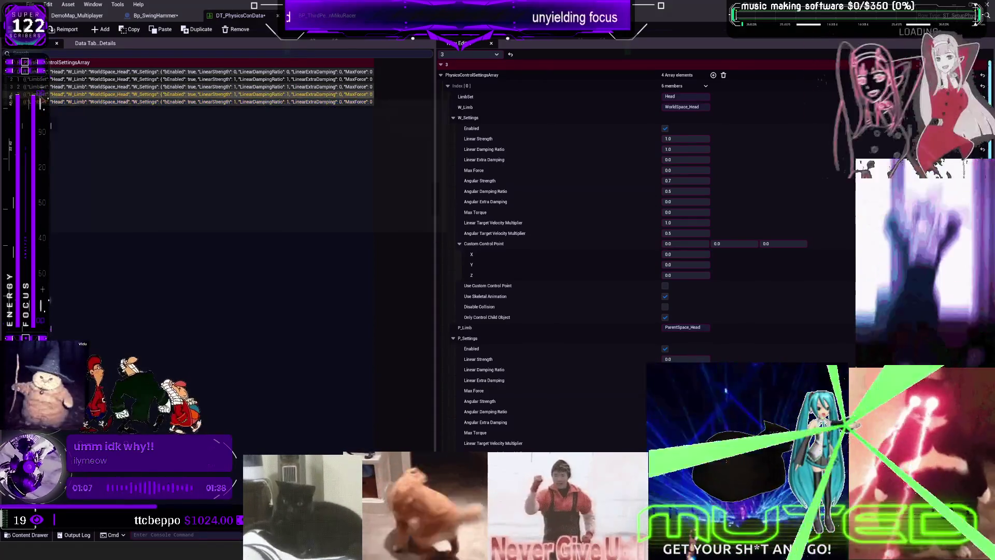
key("Down")
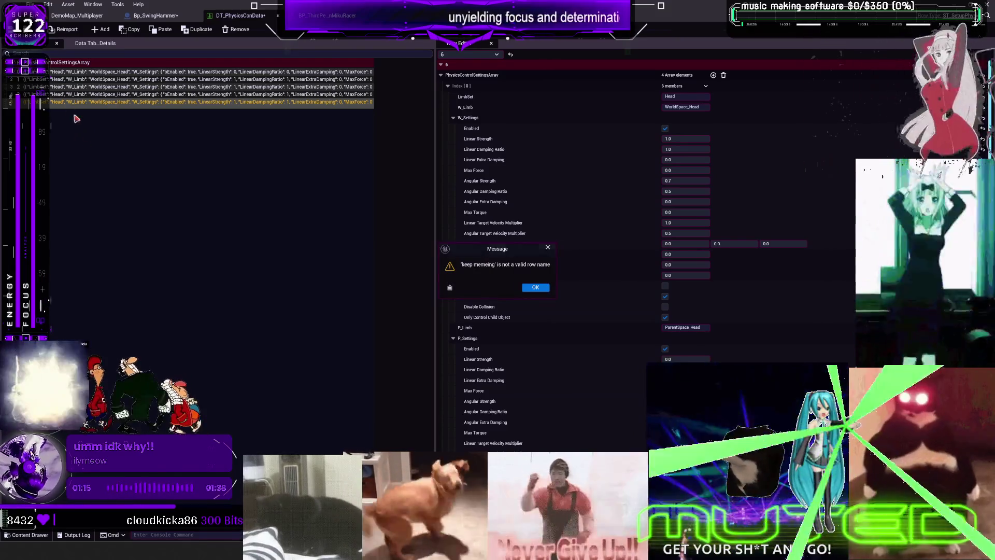
left_click(537, 287)
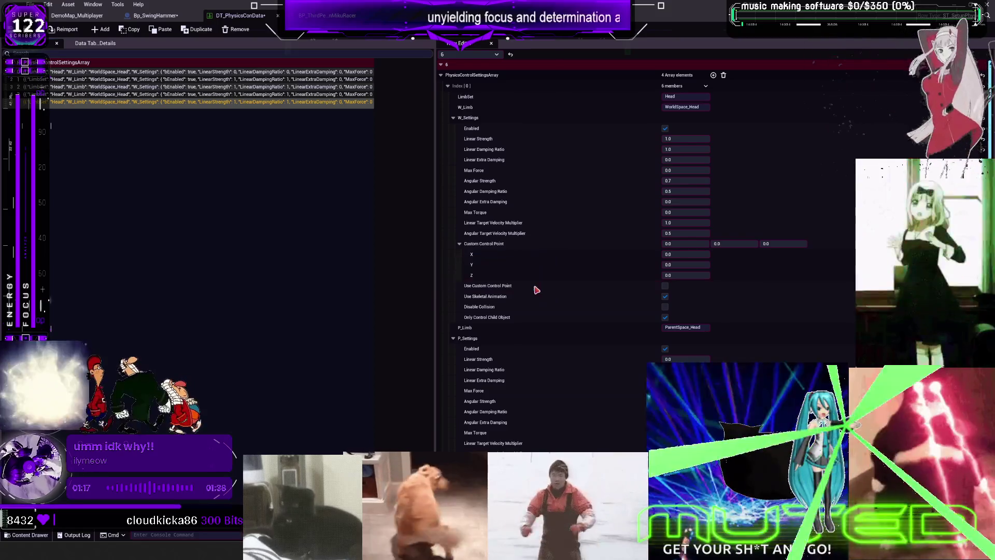
Step: Rename the last DT_PhysicsConData row to 'meme', view row 3, then switch back to the DemoMap_Multiplayer level
double_click(42, 102)
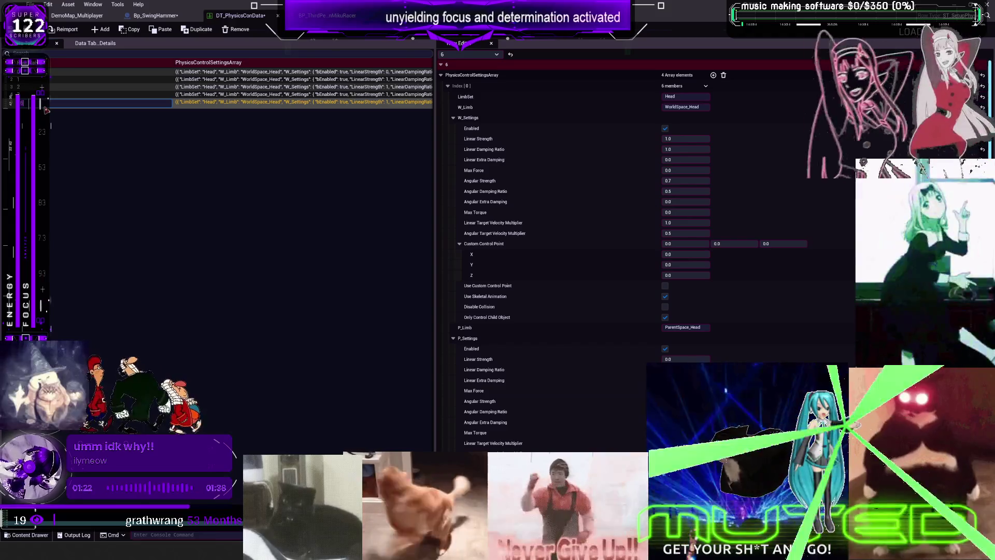
type("meme")
key("Return")
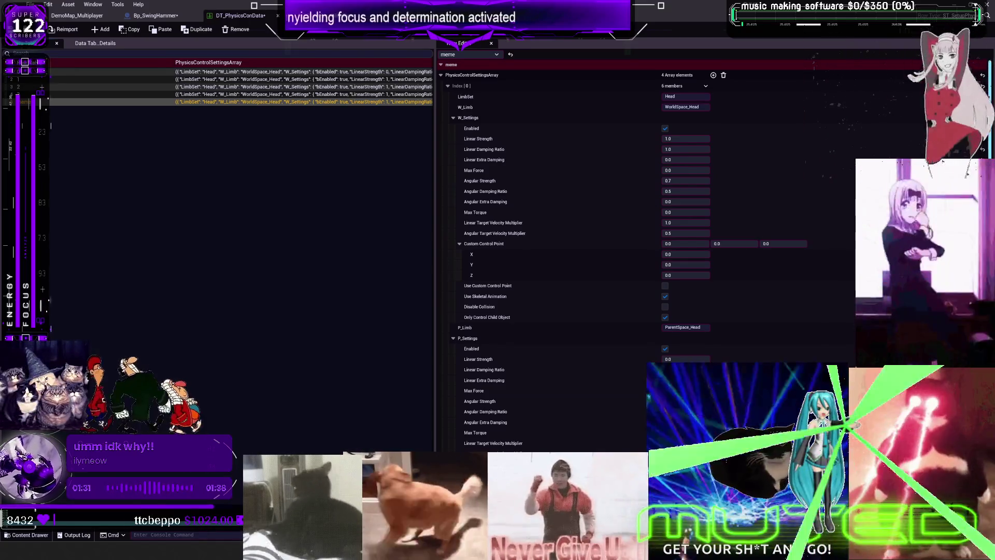
left_click(60, 95)
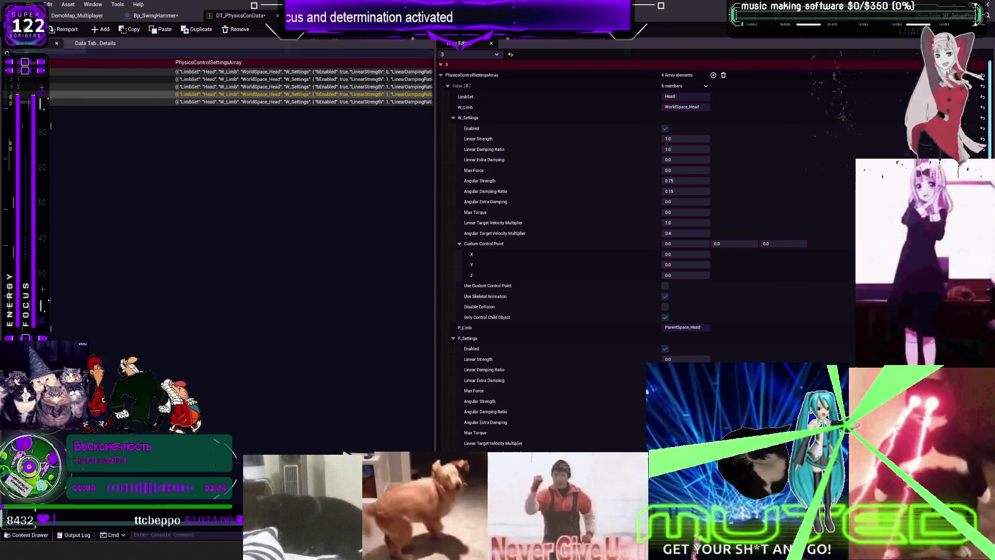
left_click(73, 16)
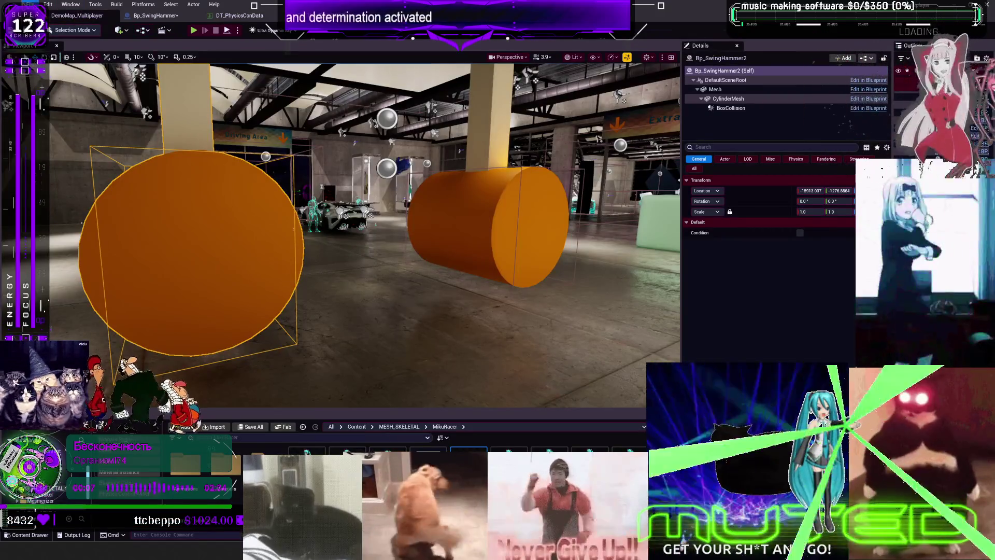
Step: Save all unsaved assets with File > Save All
left_click(30, 4)
mouse_move(62, 52)
left_click(52, 116)
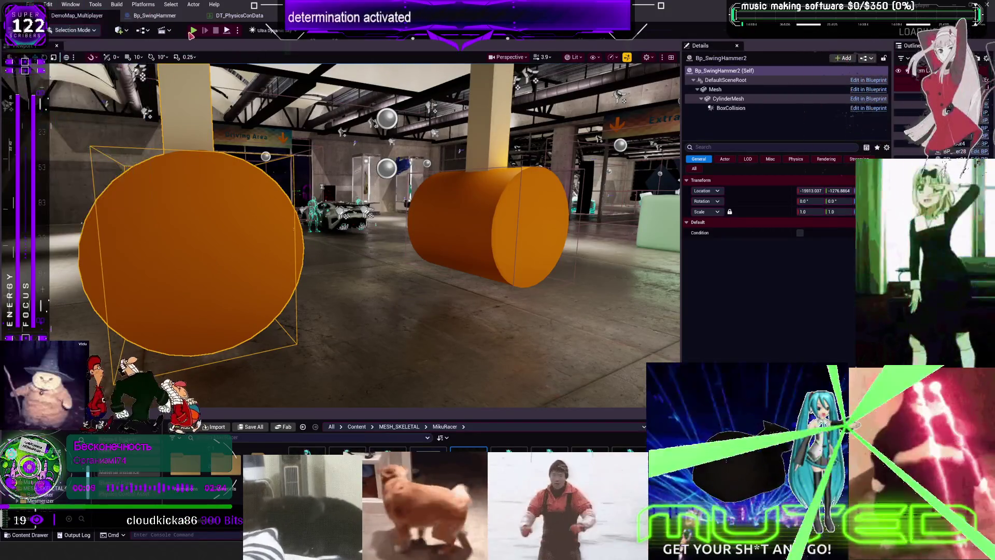
Step: Play the level in the editor, running Miku left, right and forward among the white blocks
key("alt+p")
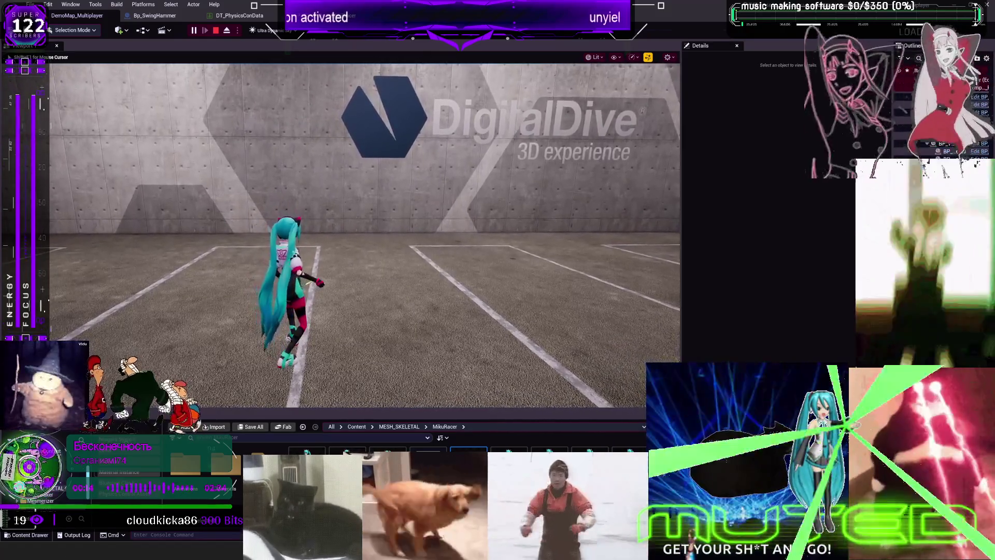
key("a")
key("d")
key("w")
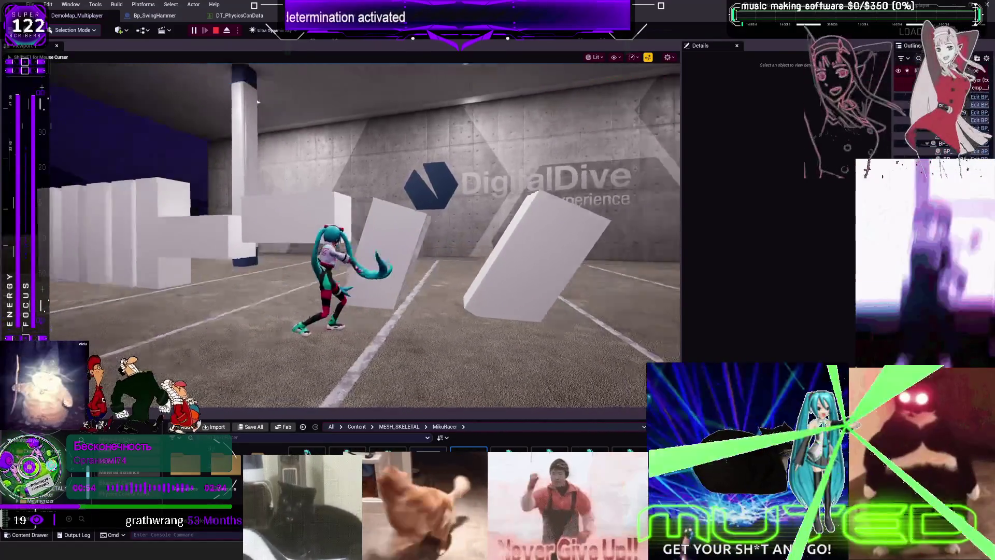
key("Escape")
Step: Copy row 3's PhysicsControlSettingsArray and paste it into the second DT_PhysicsConData row
left_click(244, 15)
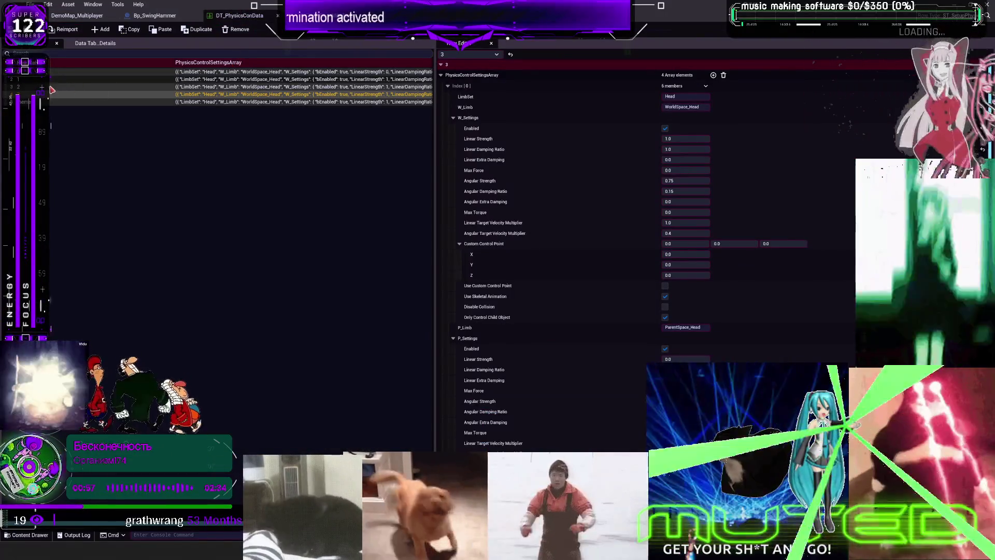
left_click(66, 95)
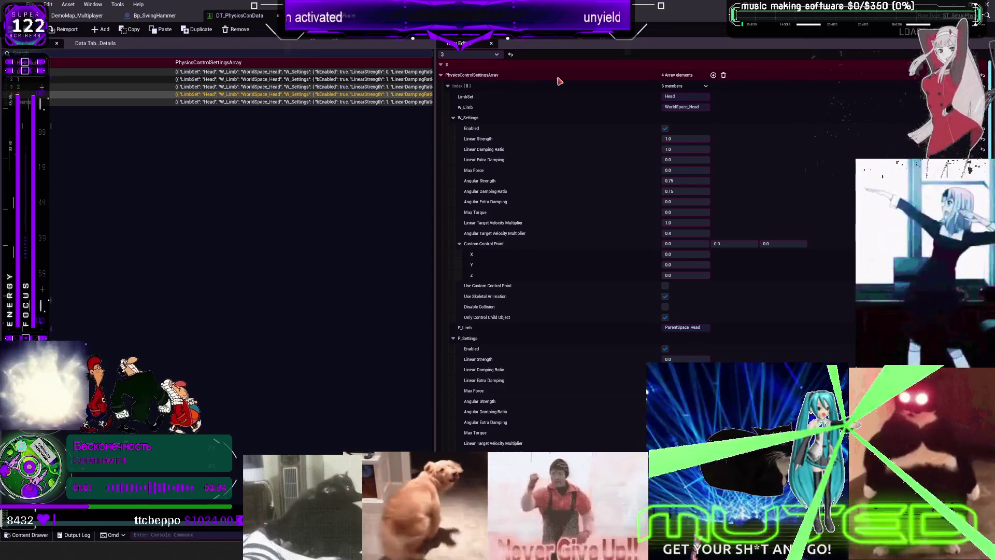
right_click(561, 80)
left_click(591, 120)
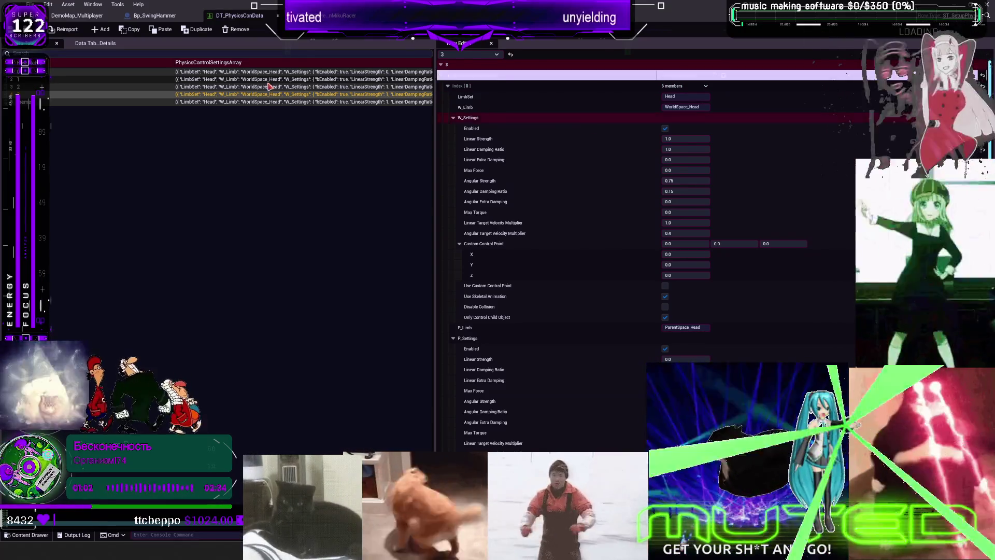
left_click(327, 87)
right_click(565, 78)
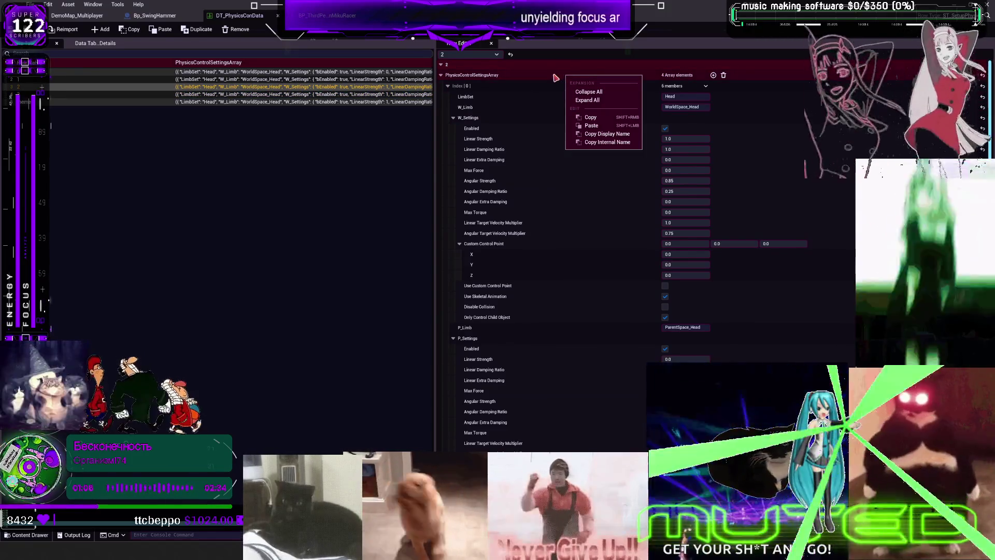
left_click(591, 126)
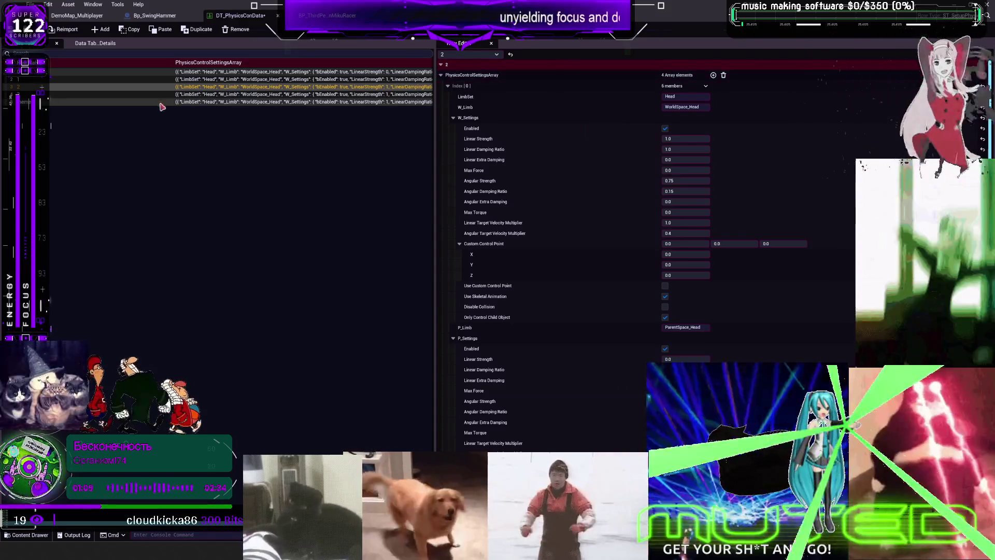
Step: Check the next row and the 'meme' row, then return to the updated row's settings
left_click(394, 94)
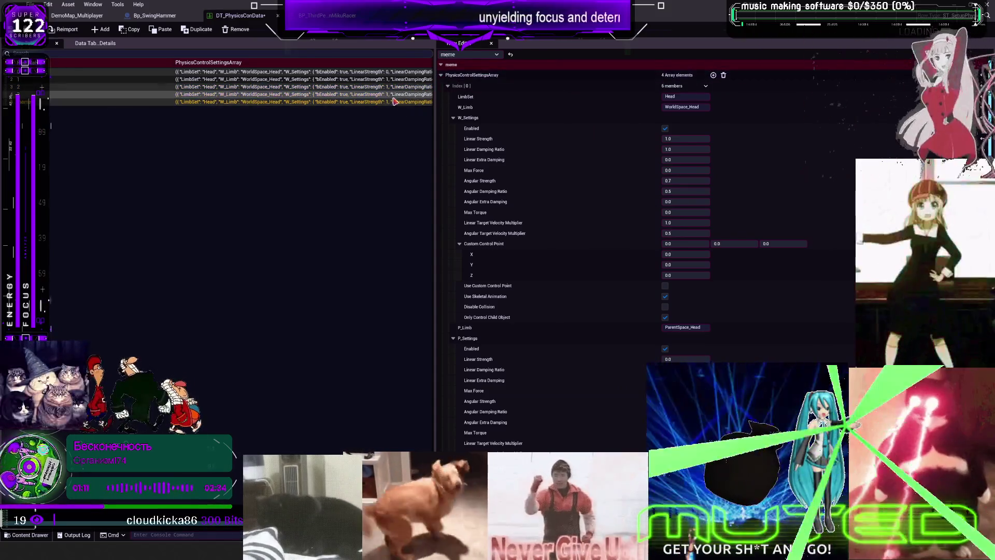
left_click(301, 102)
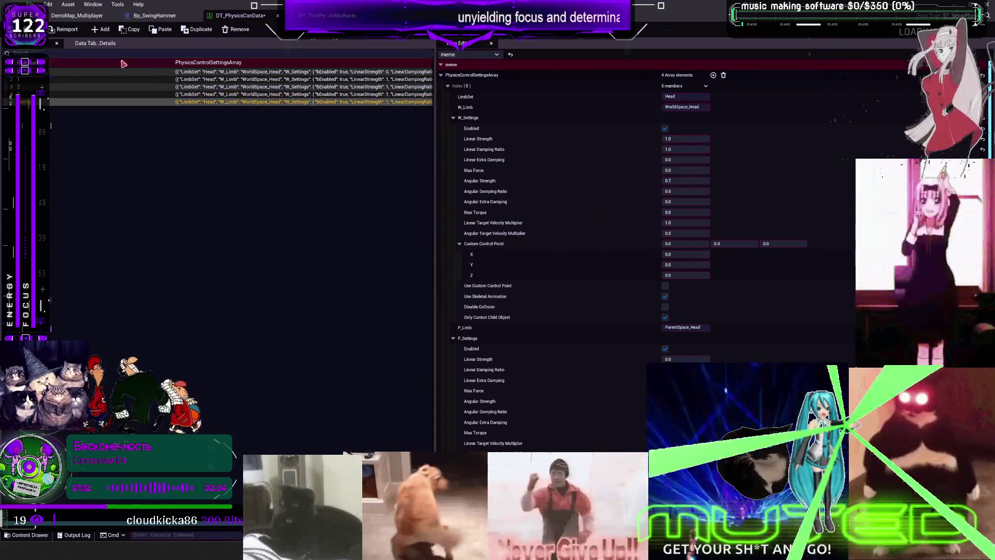
left_click(40, 87)
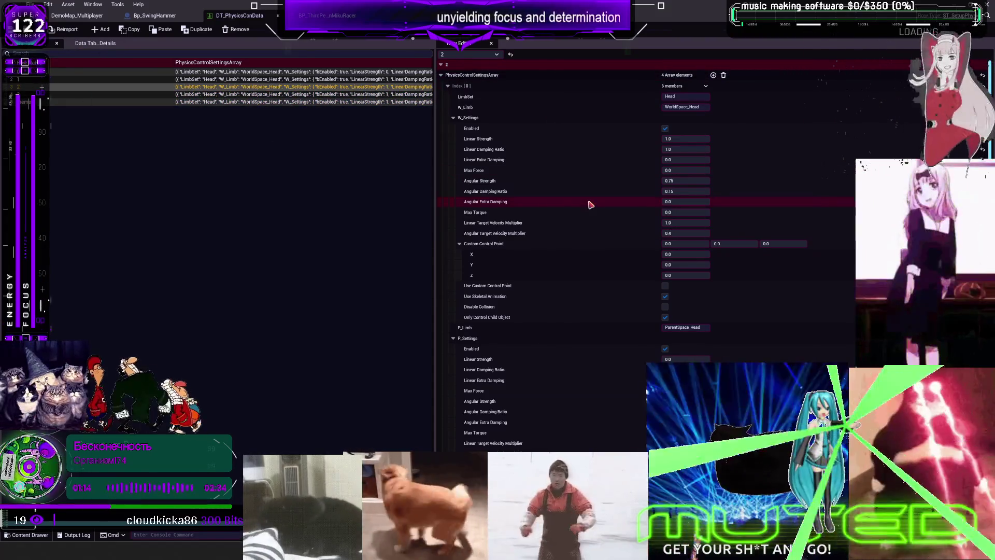
Step: Set the Arms world-space linear and angular damping ratios to 0.3 and angular strength to 0.6
scroll(596, 217, "down", 1)
scroll(610, 232, "down", 10)
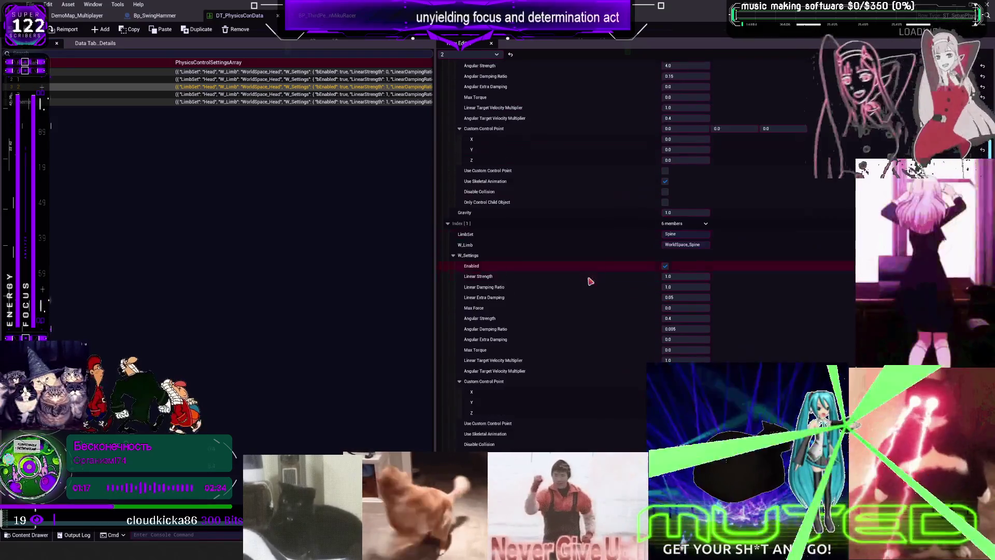
scroll(596, 286, "down", 7)
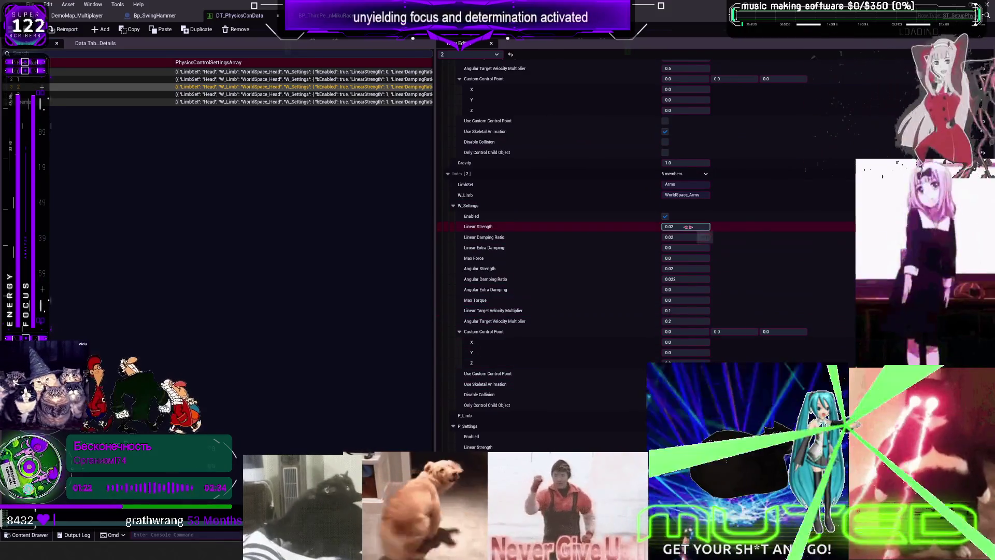
scroll(656, 239, "up", 1)
scroll(656, 239, "up", 1)
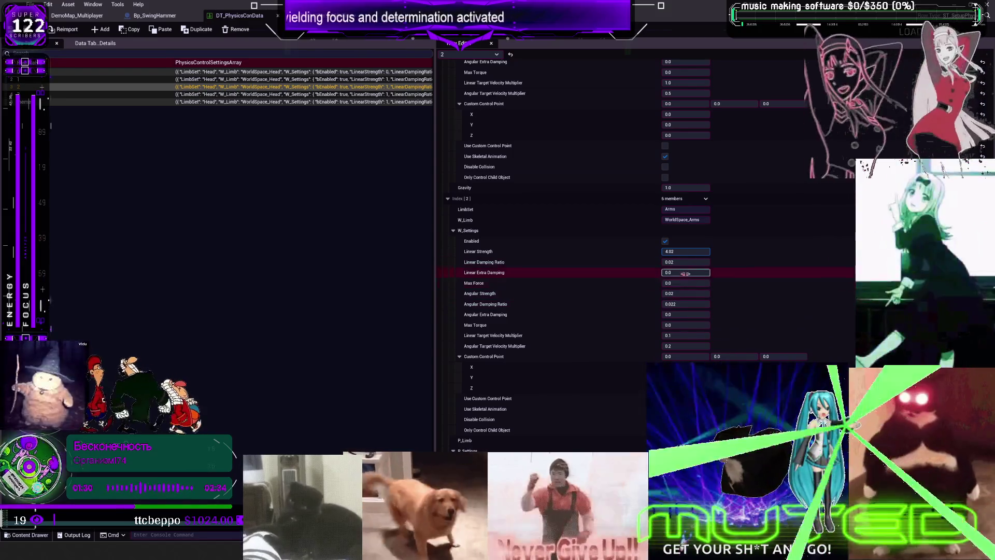
left_click(688, 262)
type("0.3")
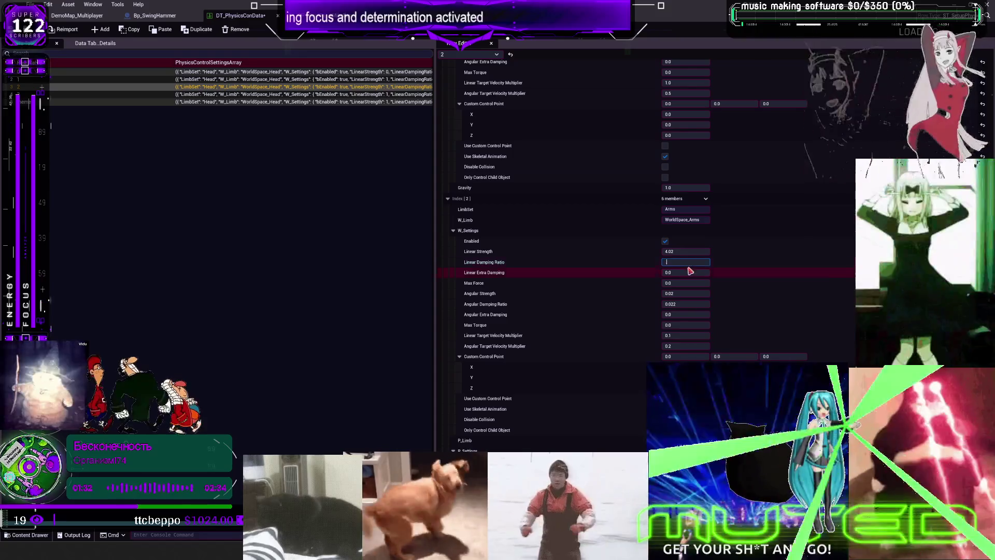
key("Return")
left_click(688, 306)
type("0.3")
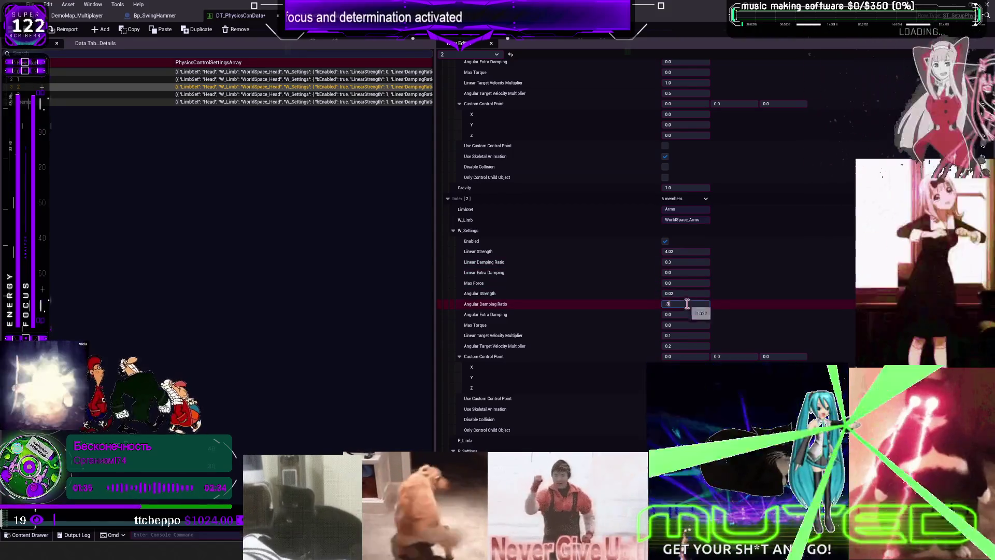
left_click(682, 294)
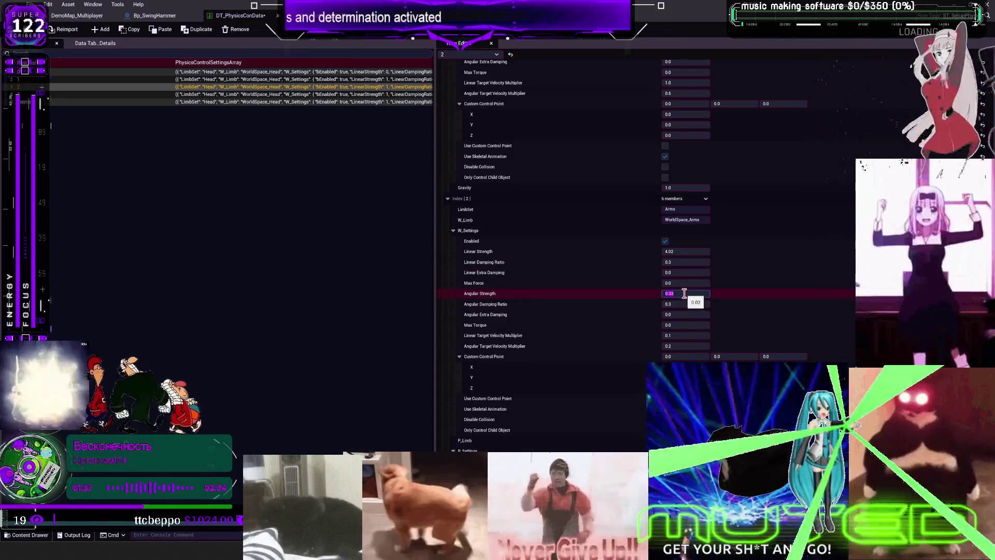
type("0.6")
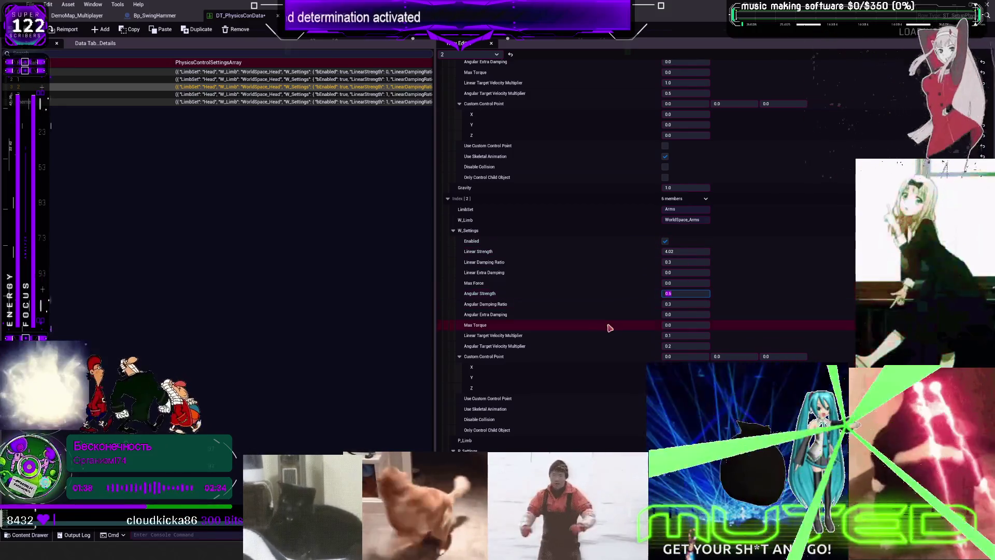
Step: Set the Arms parent-space linear strength 0.5, linear damping ratio 0.2 and angular strength 0.5
scroll(612, 326, "down", 3)
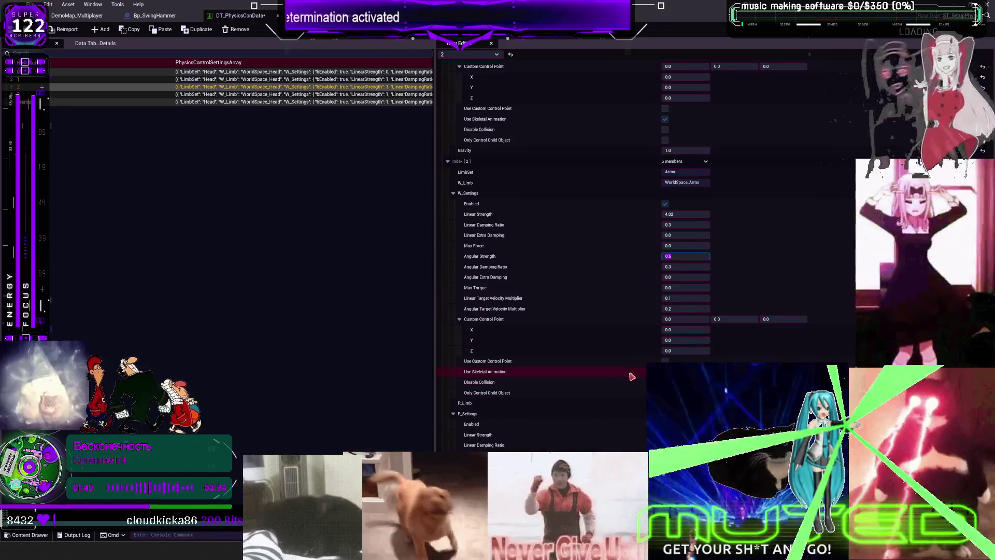
scroll(647, 352, "down", 5)
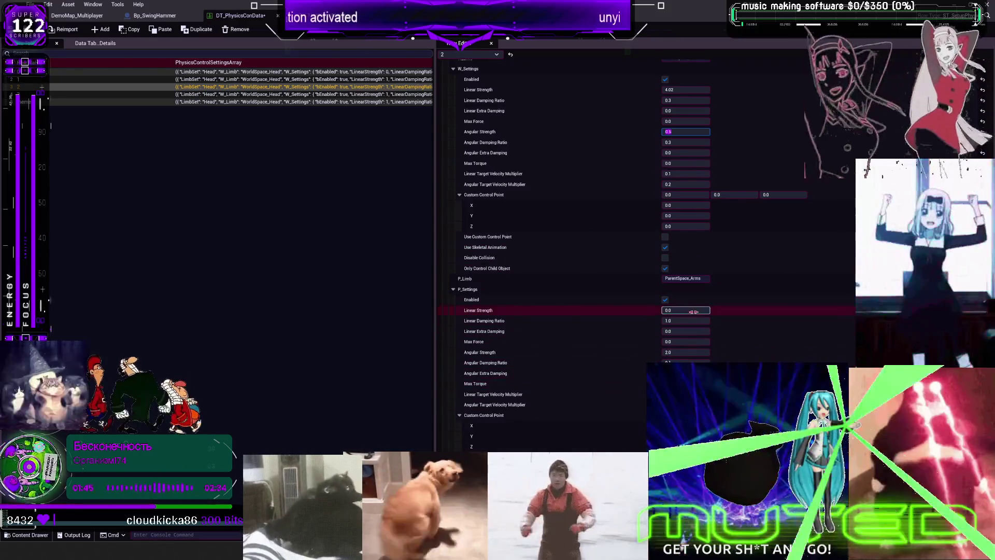
left_click(690, 310)
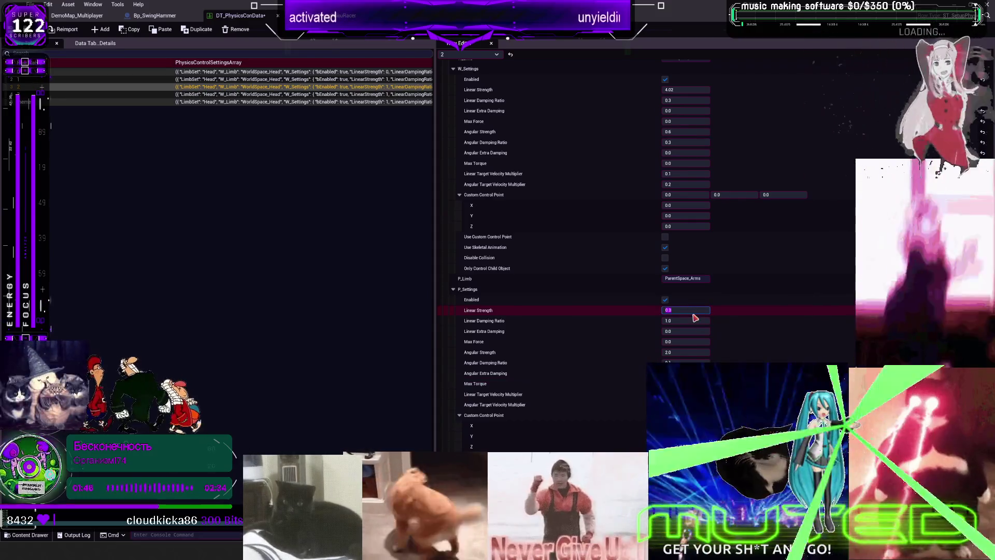
type("0.5")
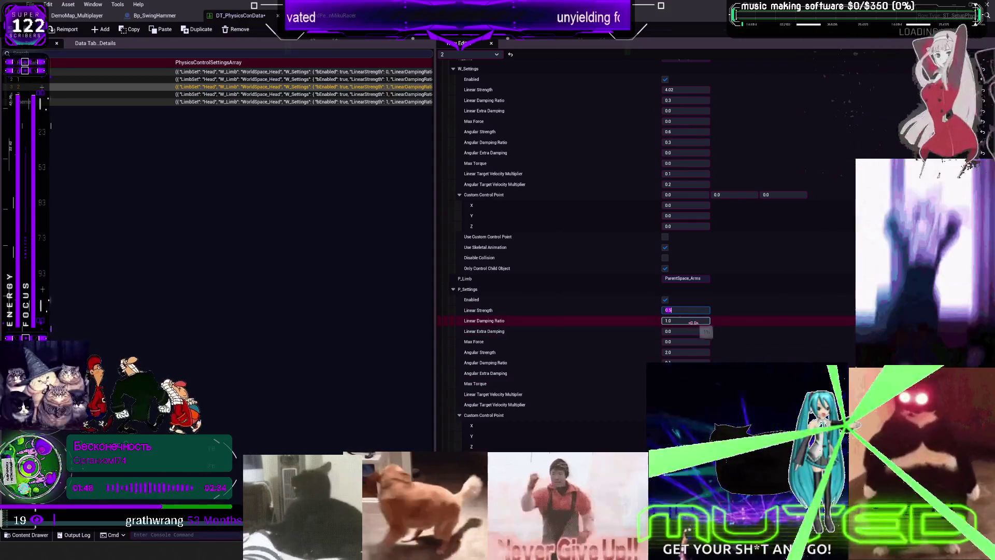
left_click(693, 319)
type("0.2")
left_click(691, 352)
type("0.2")
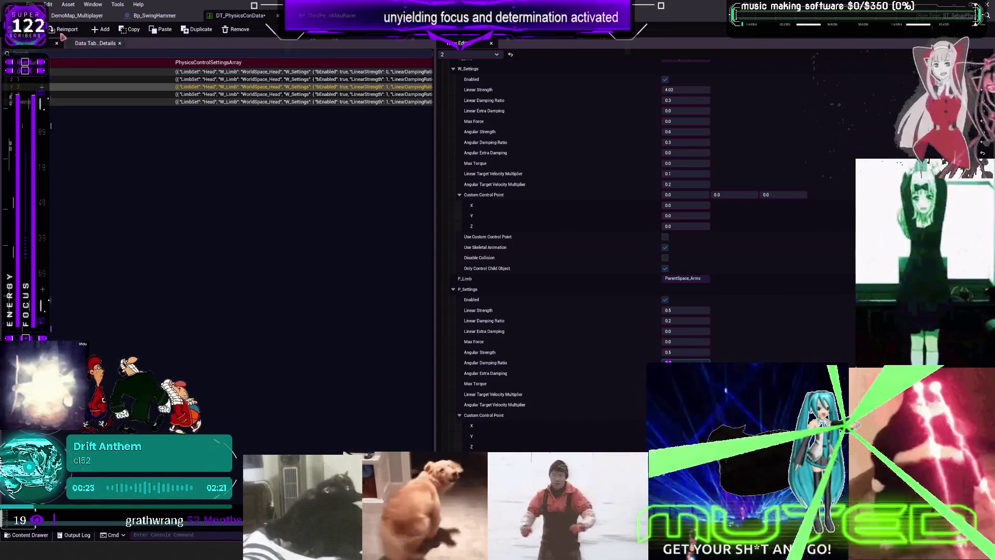
Step: Play DemoMap_Multiplayer in the editor, running Miku into the pillar until she ragdolls, then recovering
left_click(73, 15)
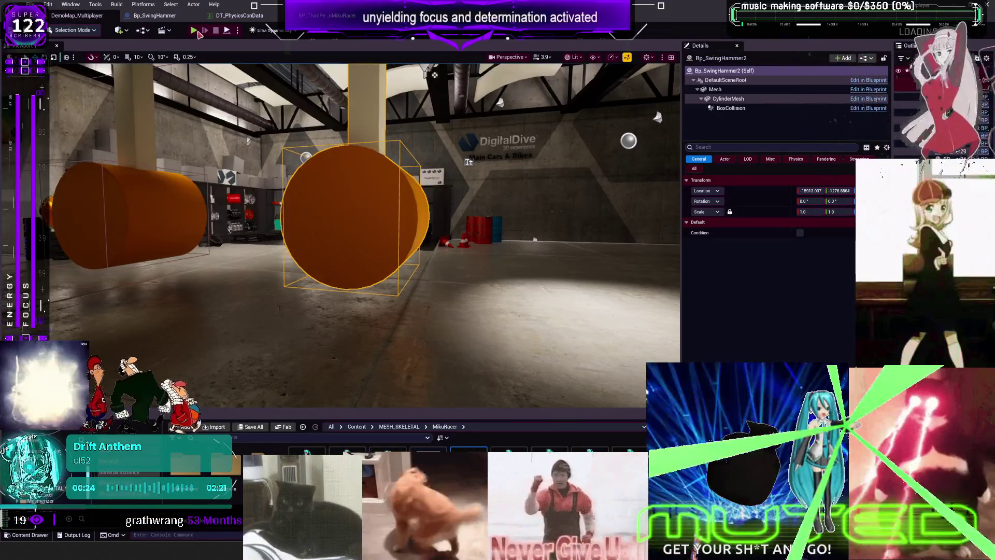
left_click(195, 31)
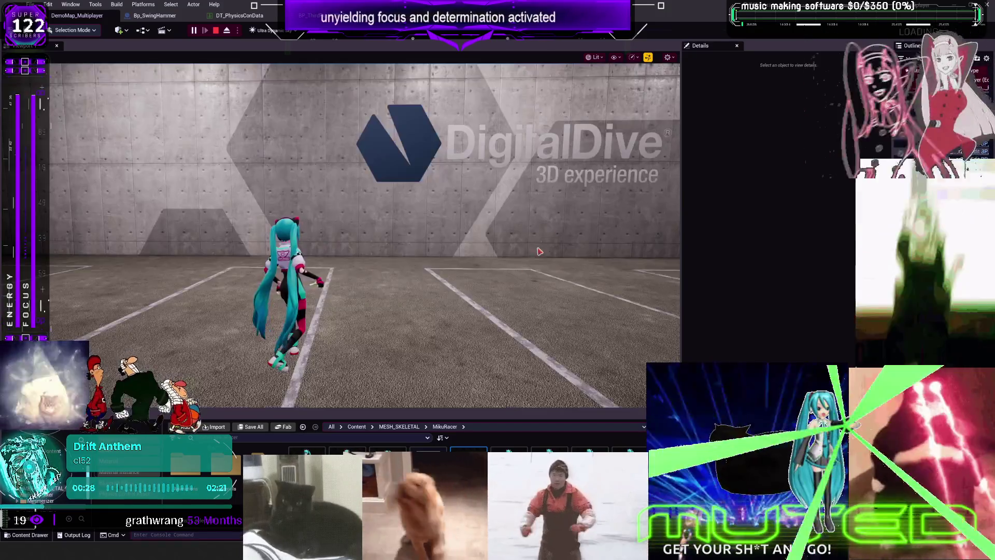
key("w")
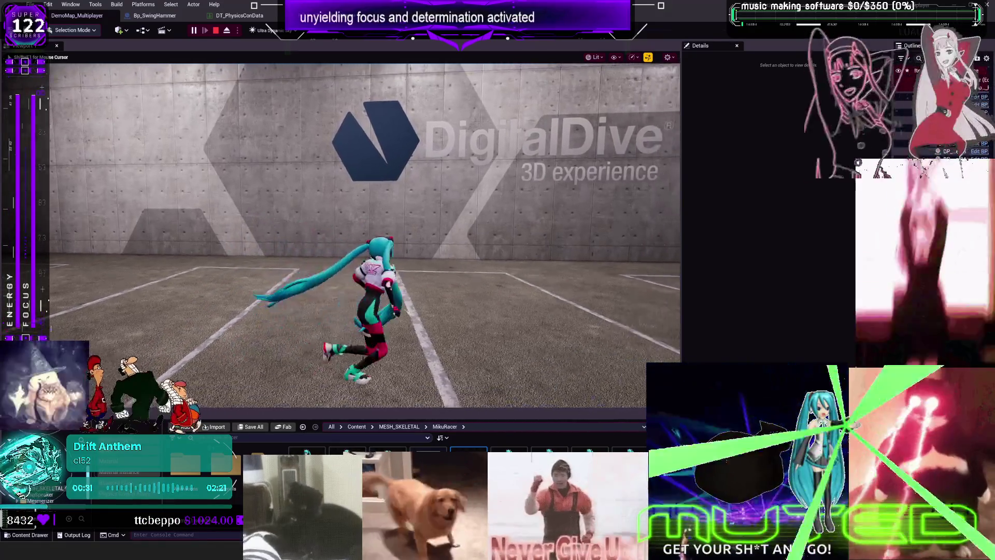
key("w")
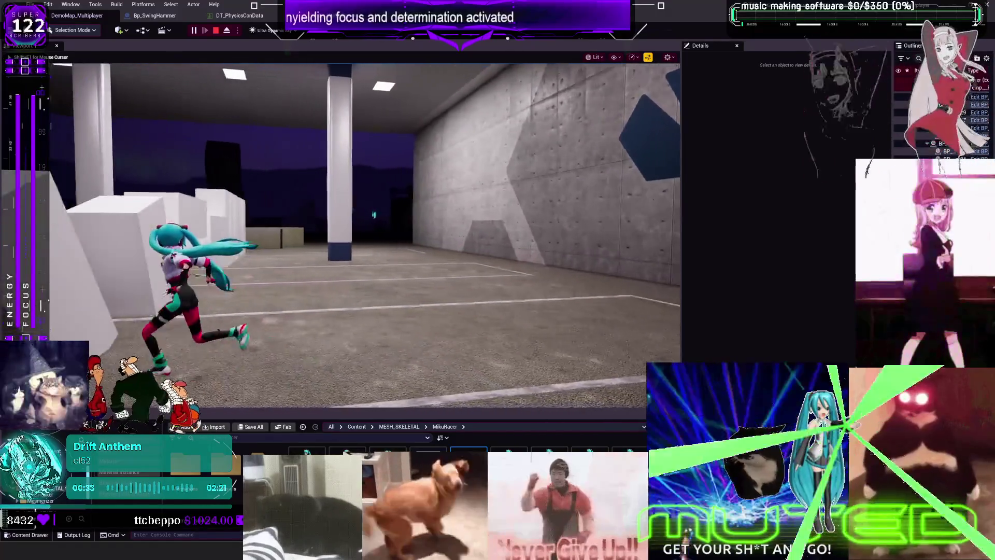
key("w")
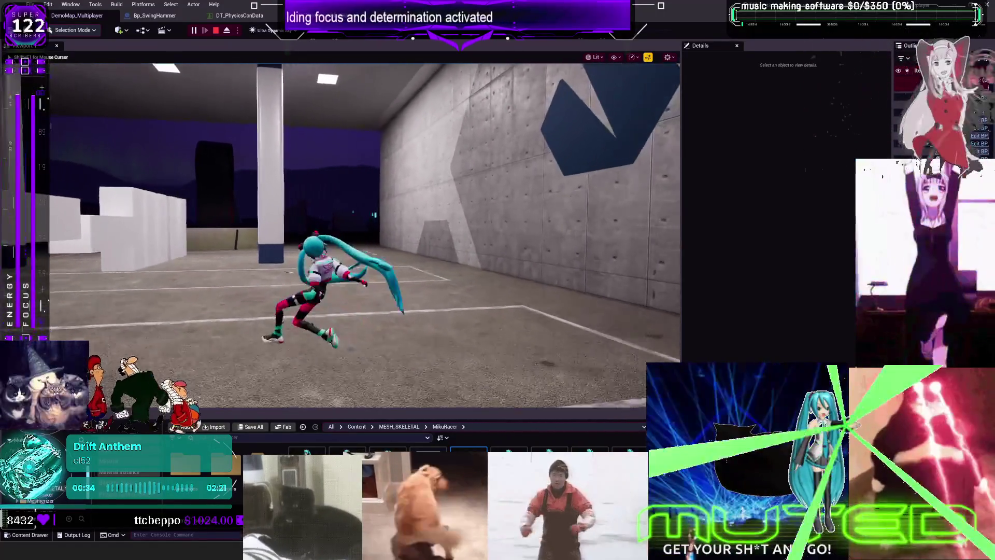
key("w")
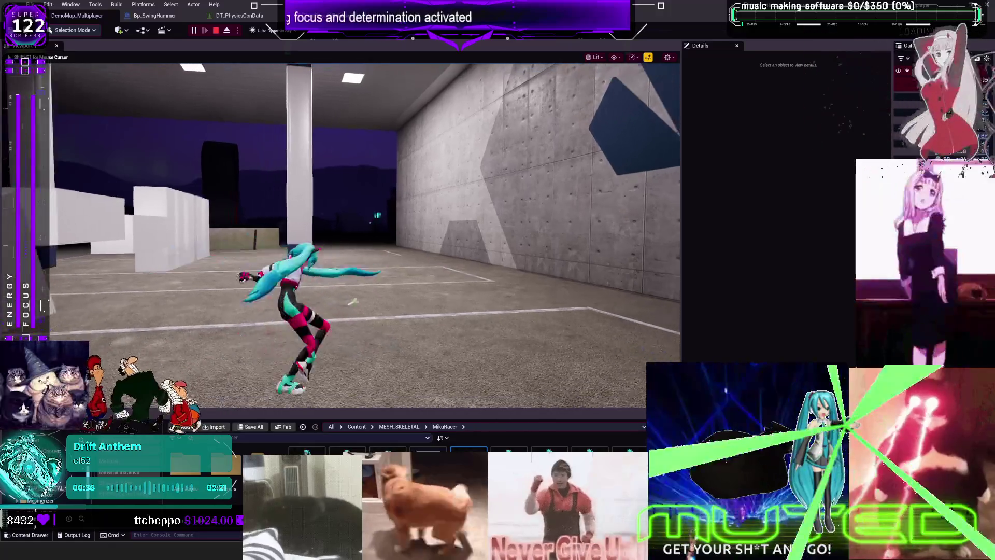
key("w")
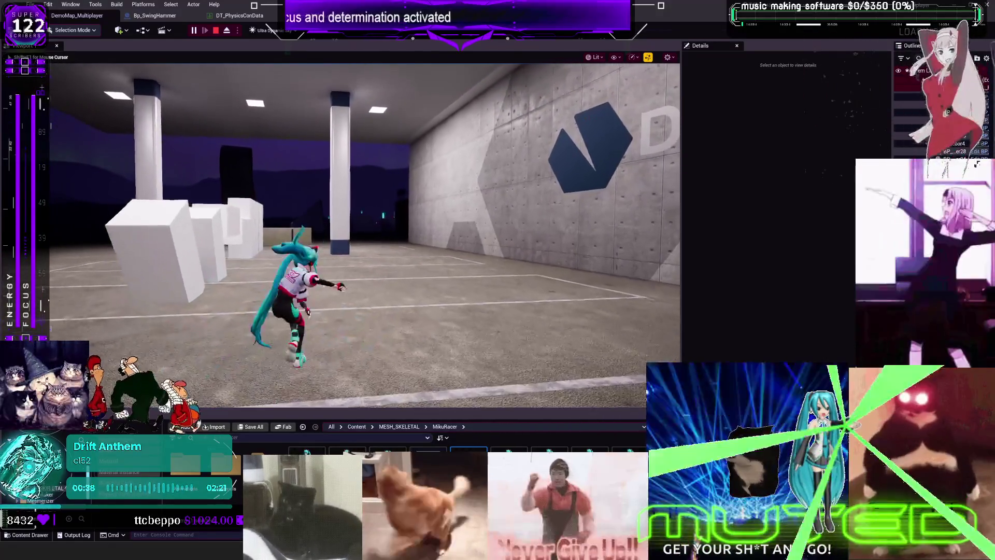
key("w")
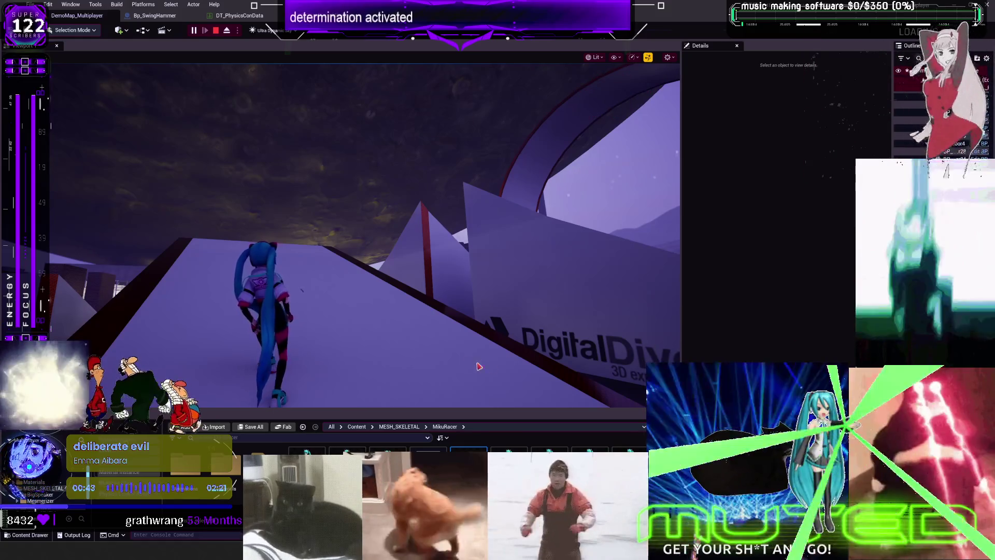
left_click(342, 233)
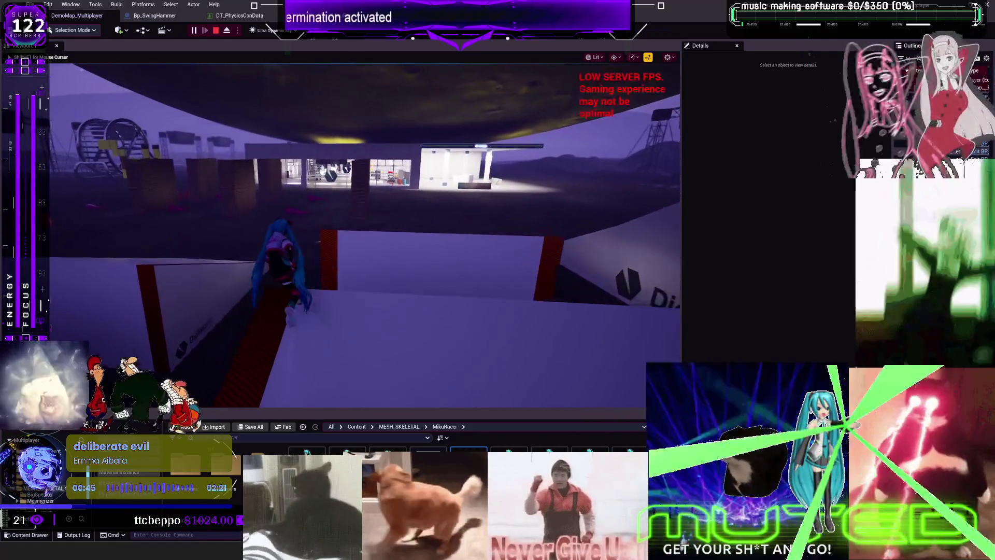
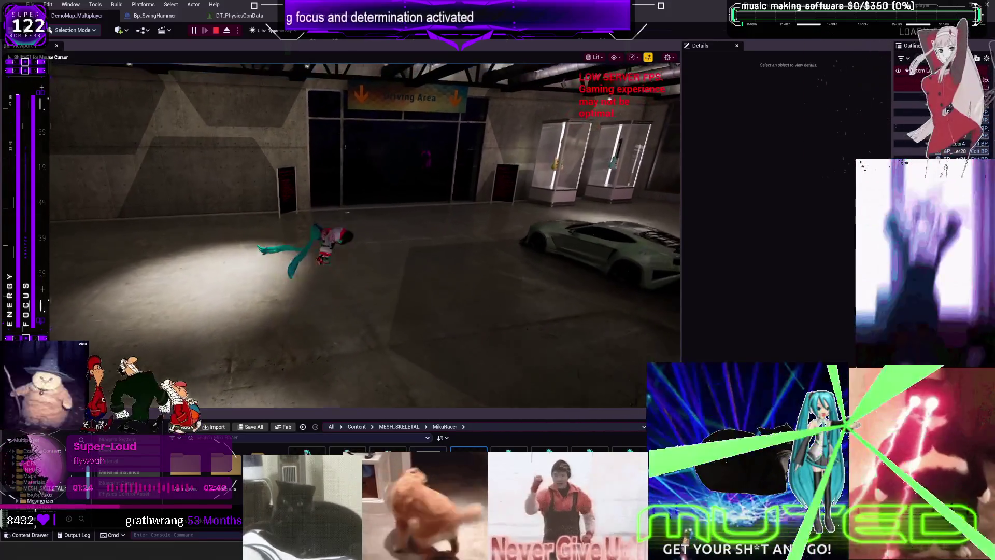
Step: Stop the play session and show row 3's settings in the DT_PhysicsConData table
key("Escape")
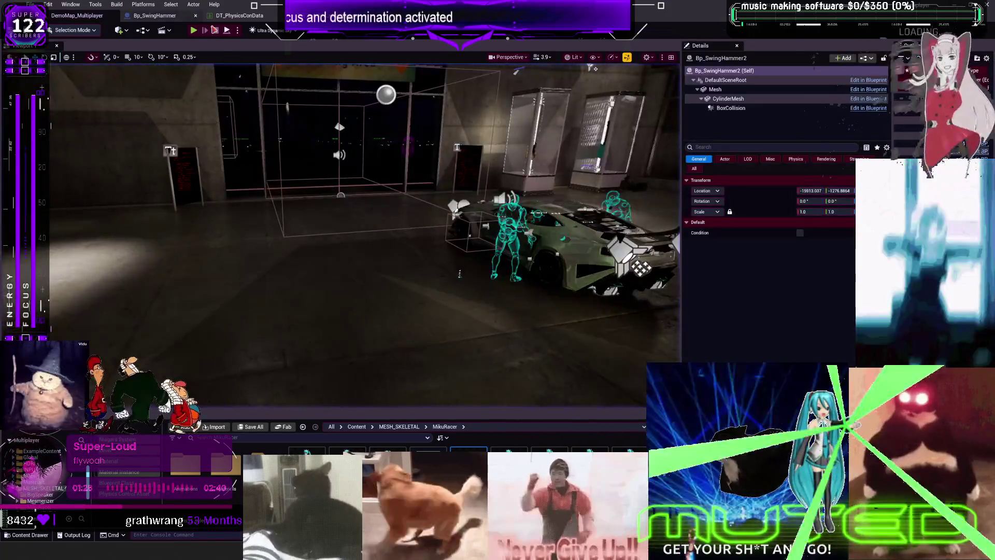
left_click(263, 19)
left_click(91, 94)
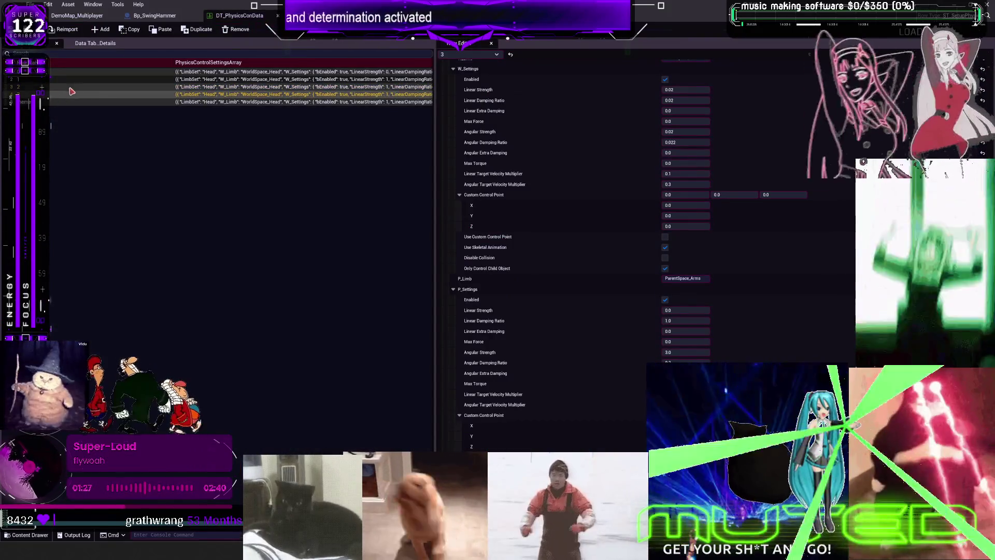
left_click(89, 87)
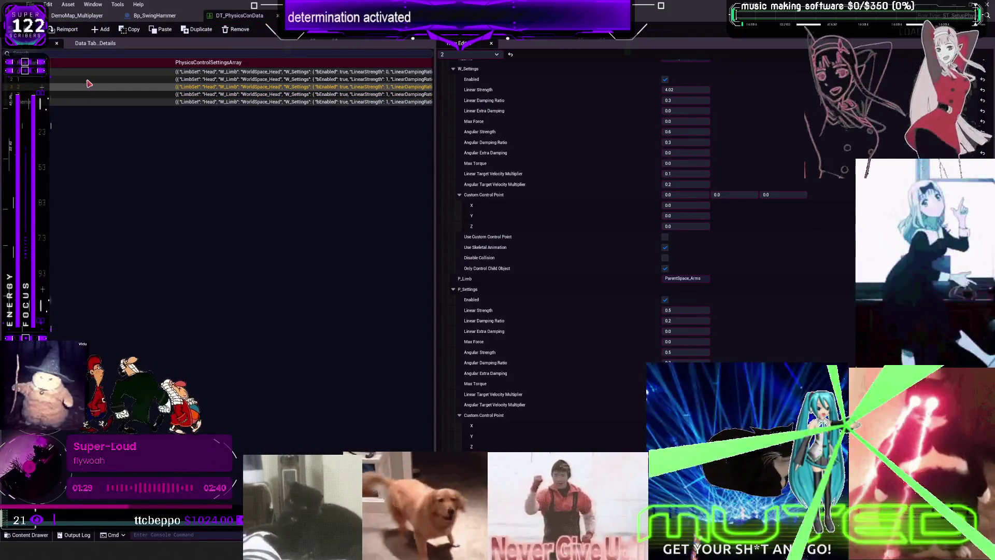
left_click(88, 80)
scroll(546, 213, "down", 5)
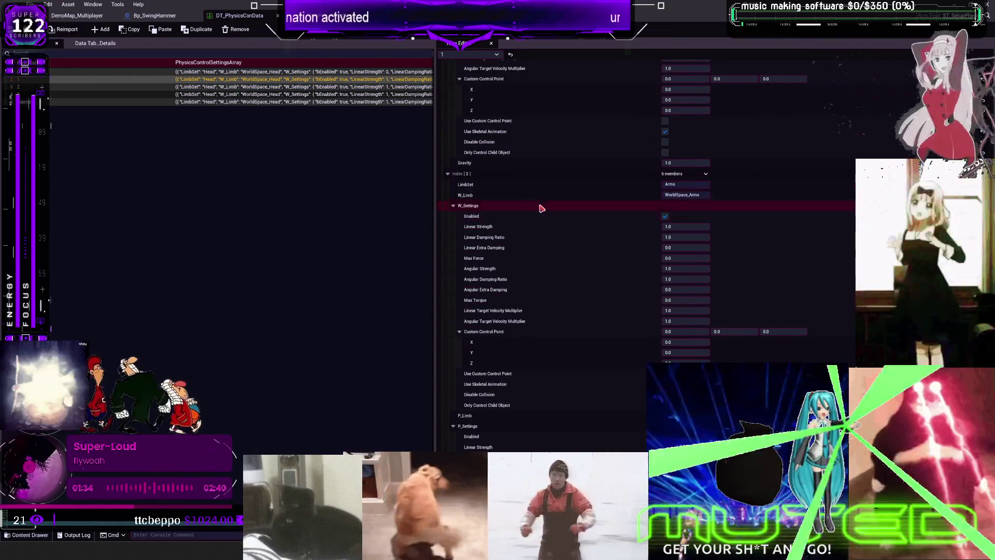
scroll(591, 207, "up", 3)
scroll(595, 216, "up", 7)
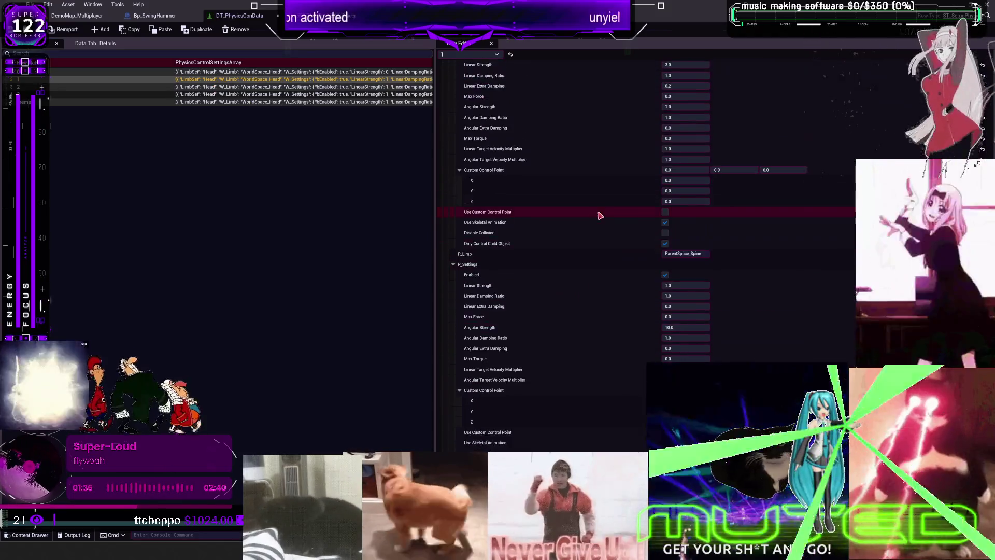
scroll(595, 216, "up", 2)
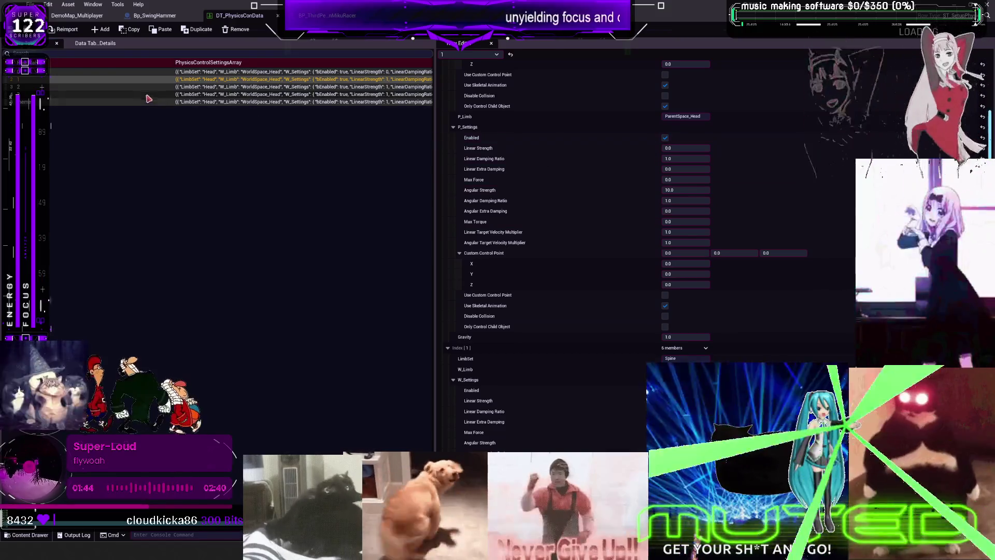
left_click(182, 88)
scroll(633, 151, "up", 3)
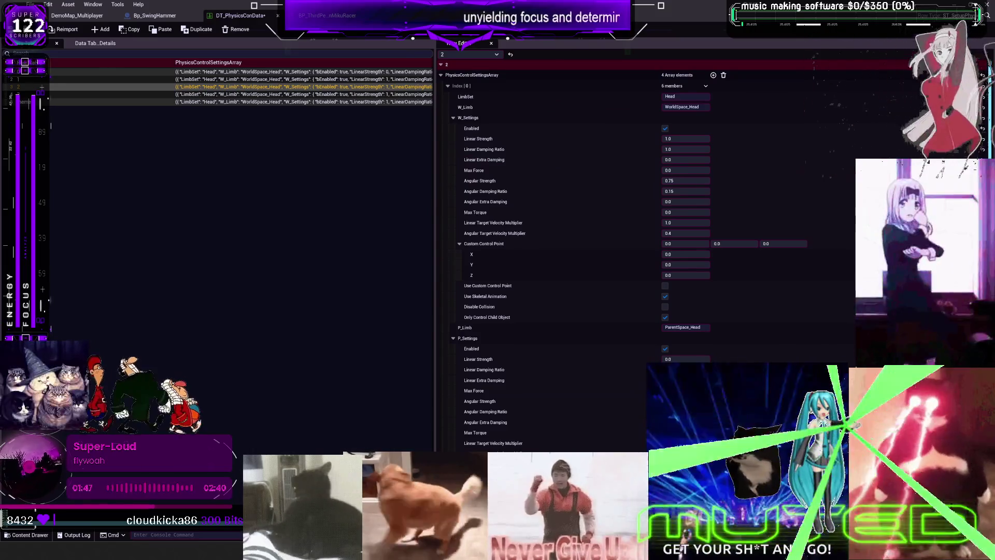
scroll(604, 228, "down", 4)
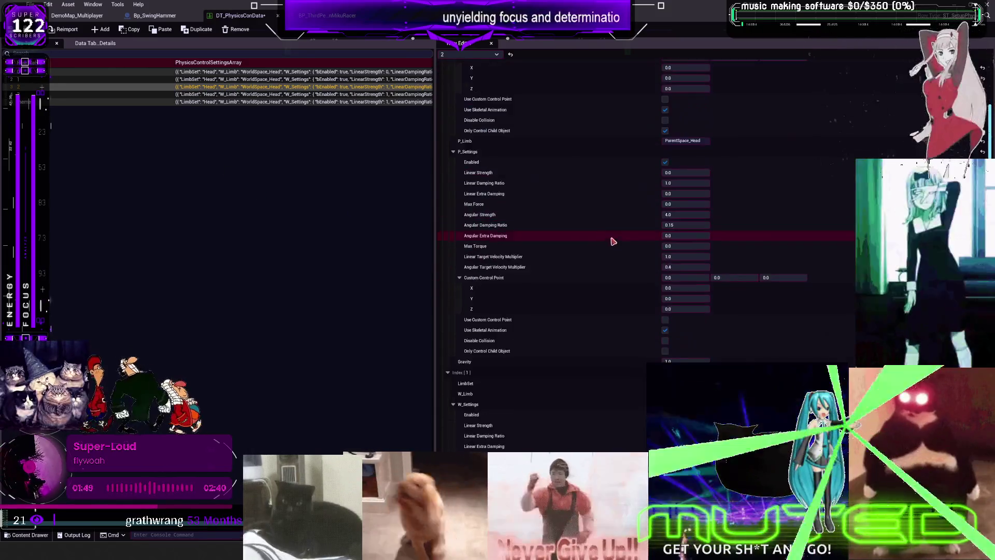
scroll(613, 236, "down", 3)
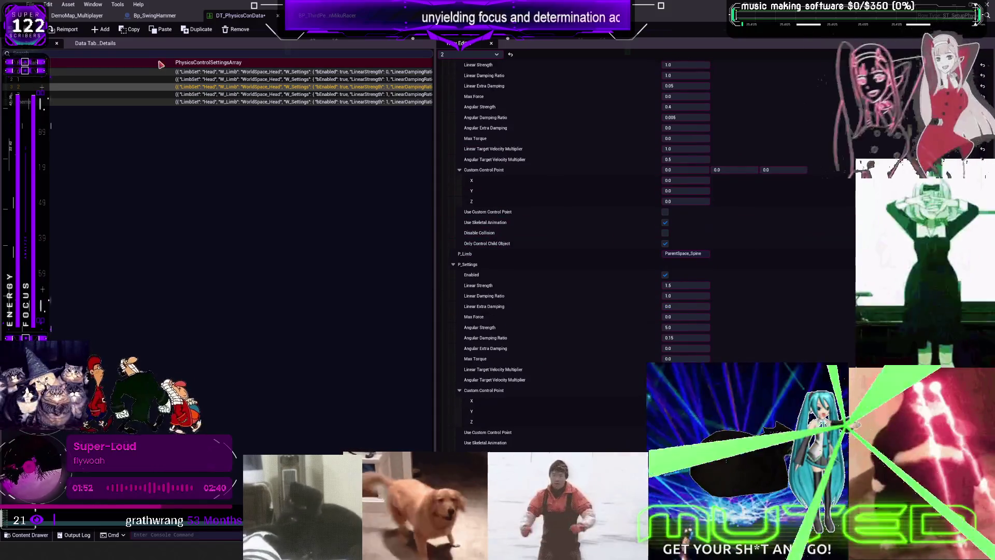
left_click(162, 80)
scroll(608, 279, "down", 15)
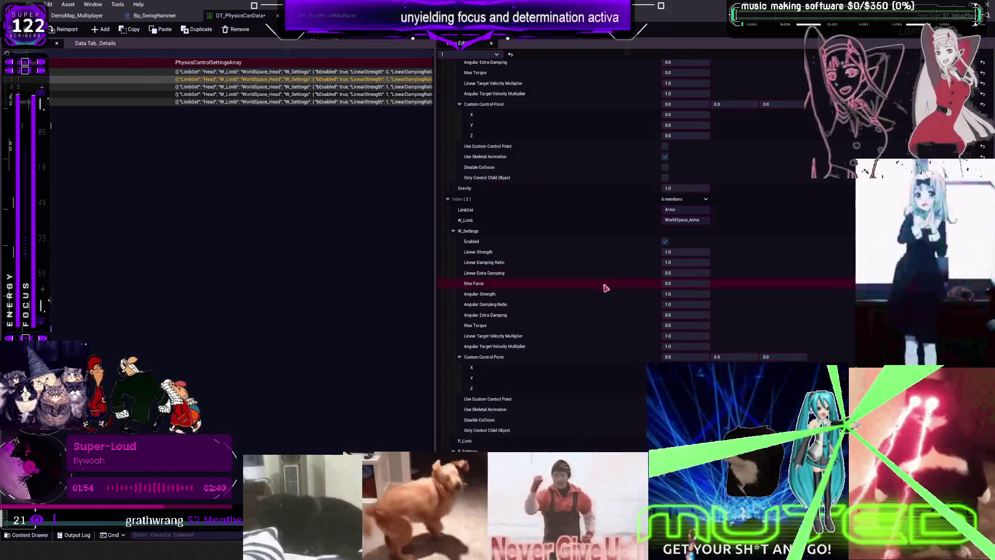
scroll(555, 280, "down", 3)
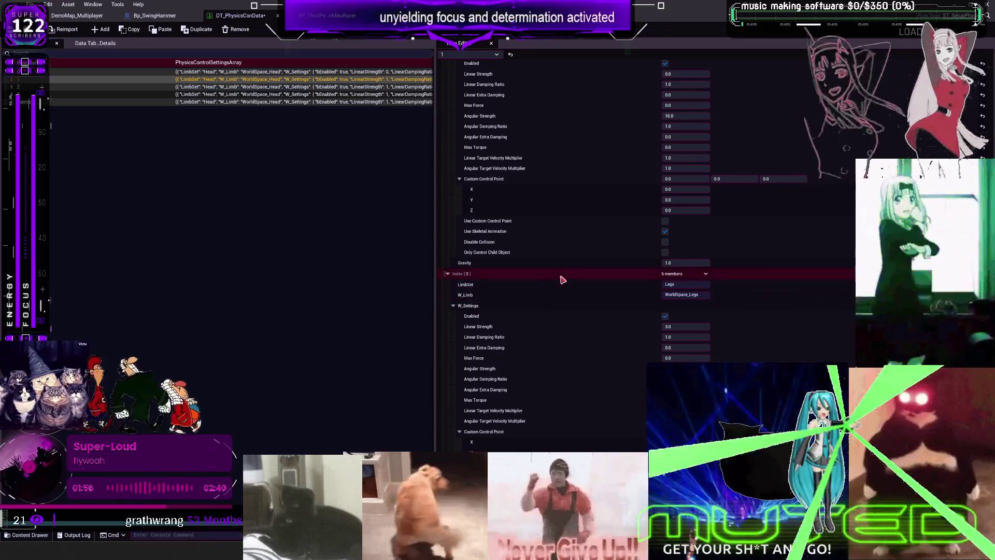
right_click(545, 279)
Step: Copy row 1's Legs entry settings into row 2's Legs entry, then go back to the level view
left_click(580, 320)
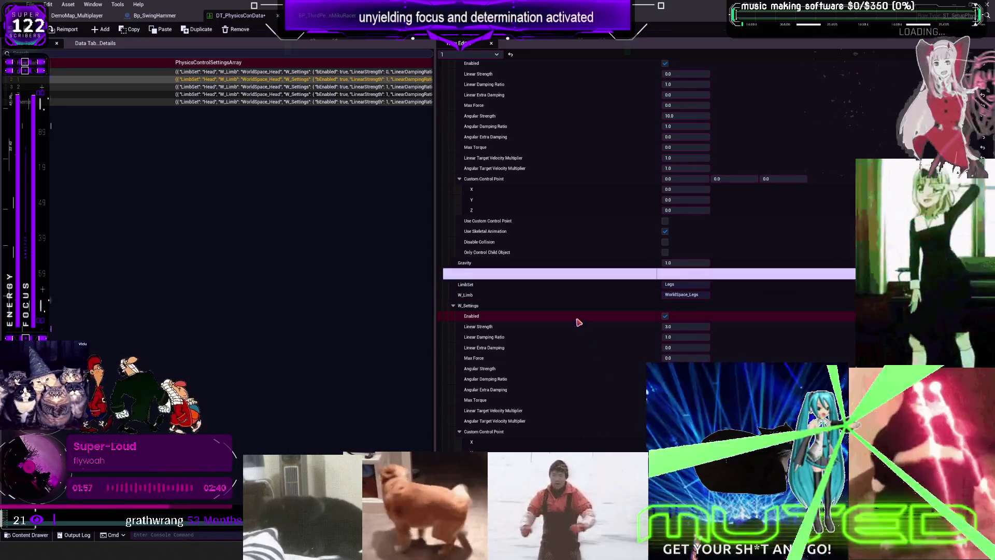
left_click(72, 86)
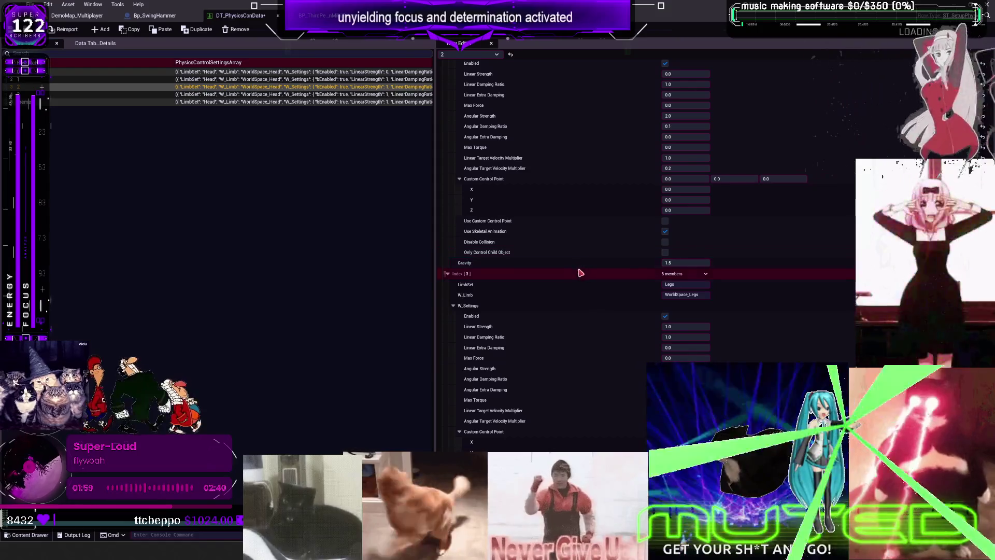
right_click(566, 278)
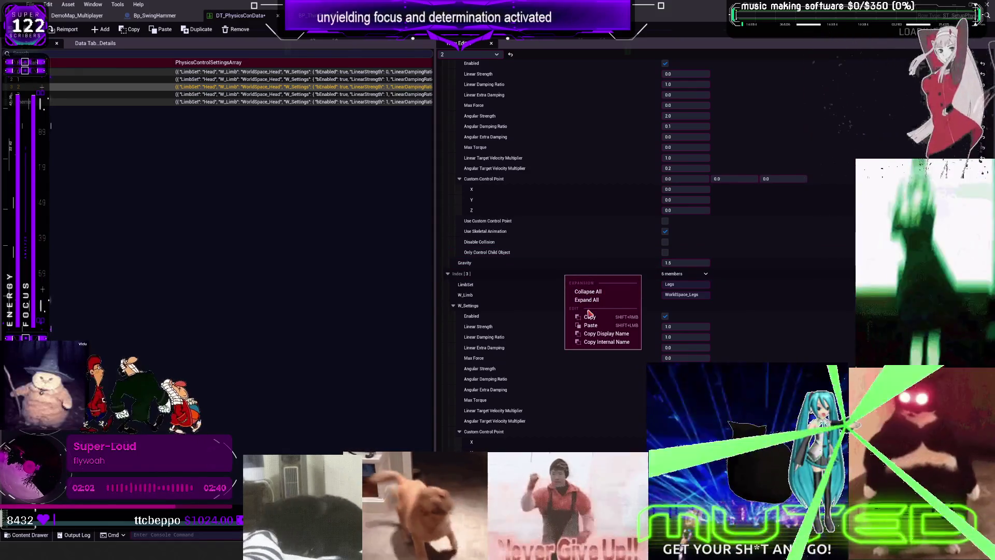
left_click(590, 325)
scroll(589, 328, "down", 3)
scroll(589, 330, "down", 4)
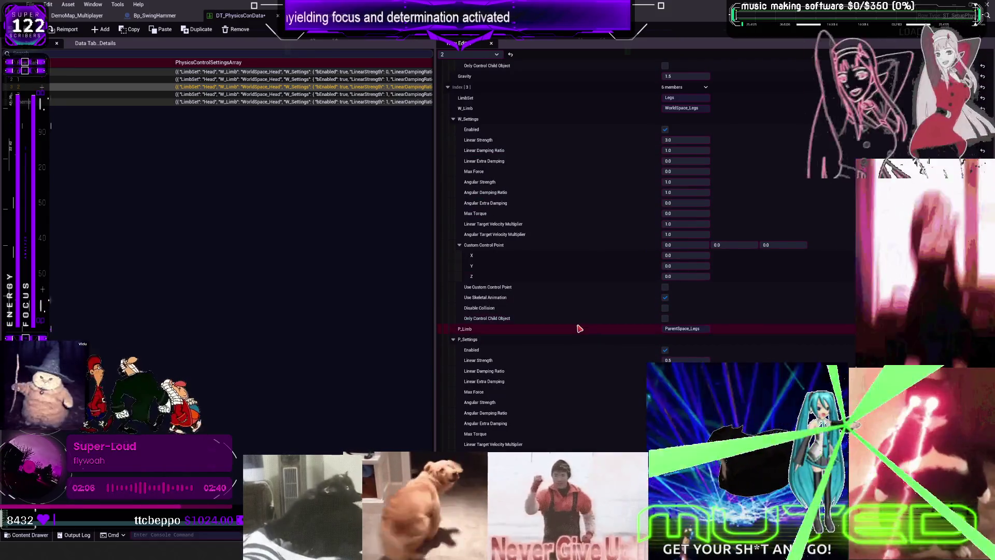
left_click(78, 15)
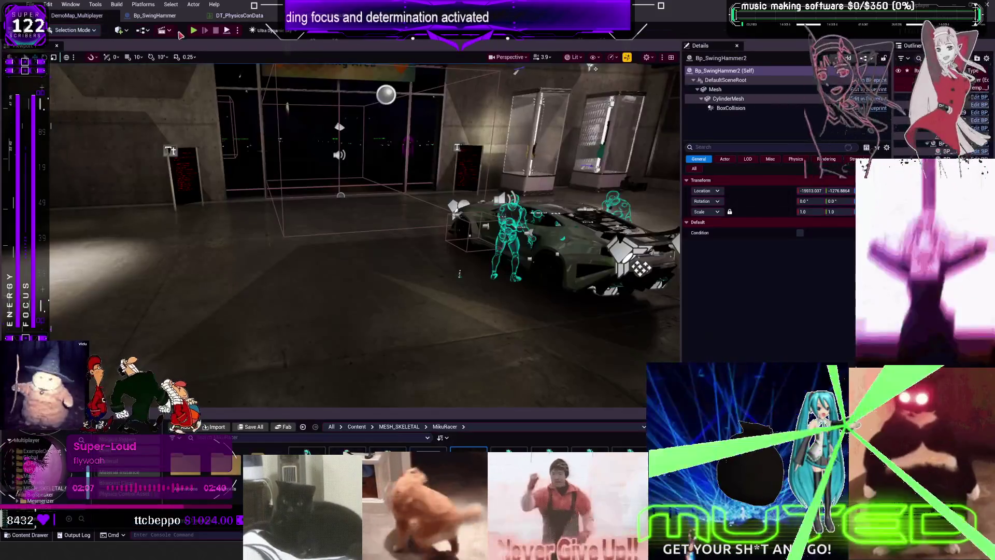
Step: Play the level to test the physics, then return to the DT_PhysicsConData table
key("alt+p")
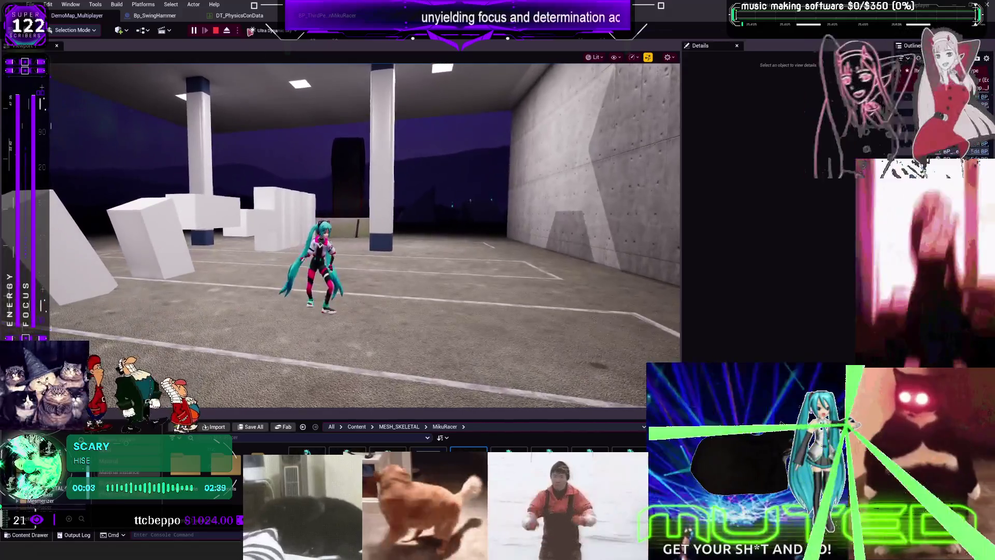
left_click(239, 17)
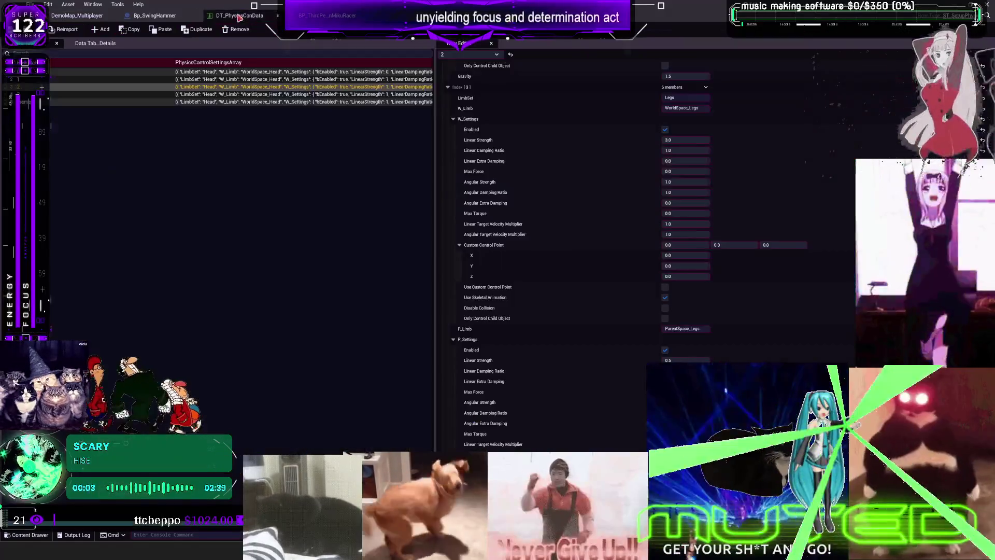
Step: Set the Spine entry's P_Settings Linear Strength to 0.5
scroll(653, 277, "up", 3)
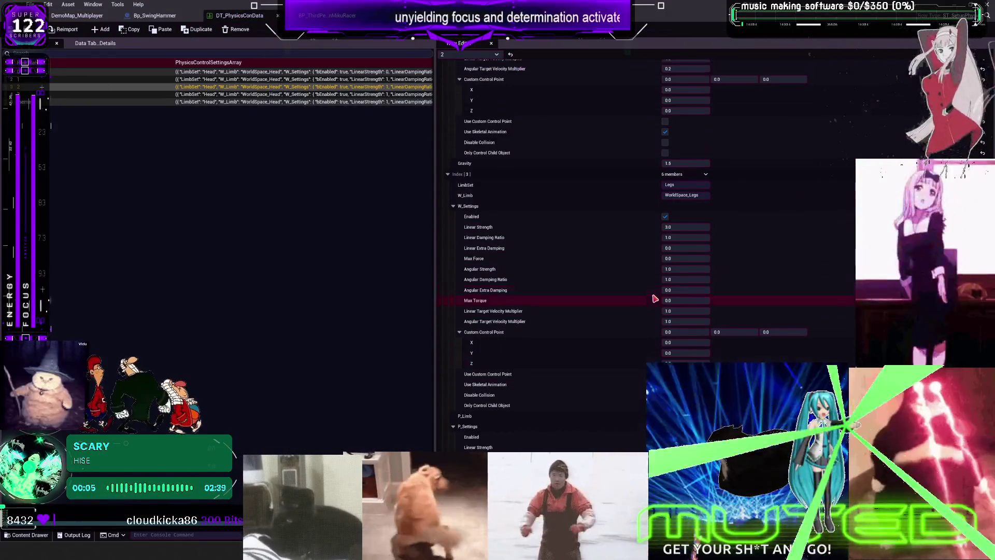
scroll(654, 299, "up", 5)
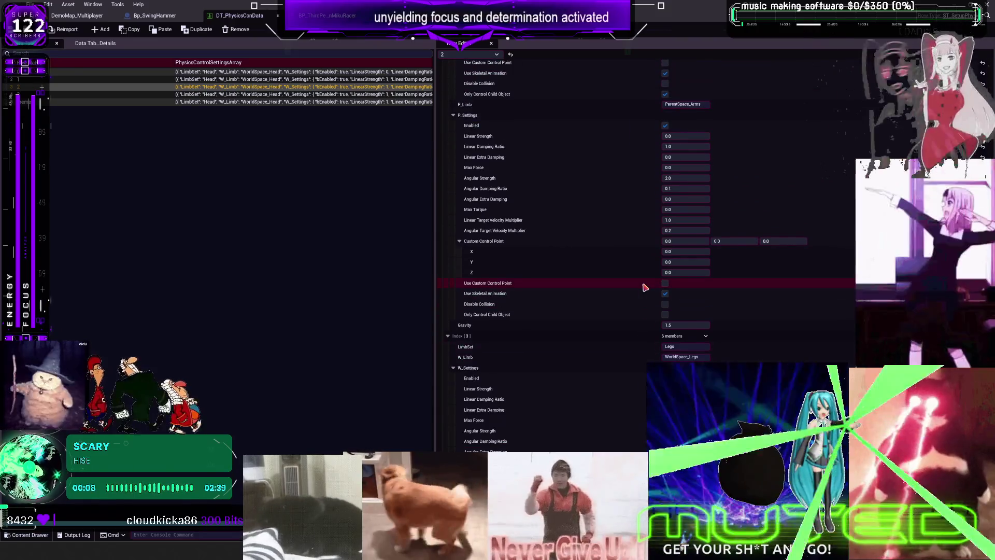
scroll(659, 141, "up", 6)
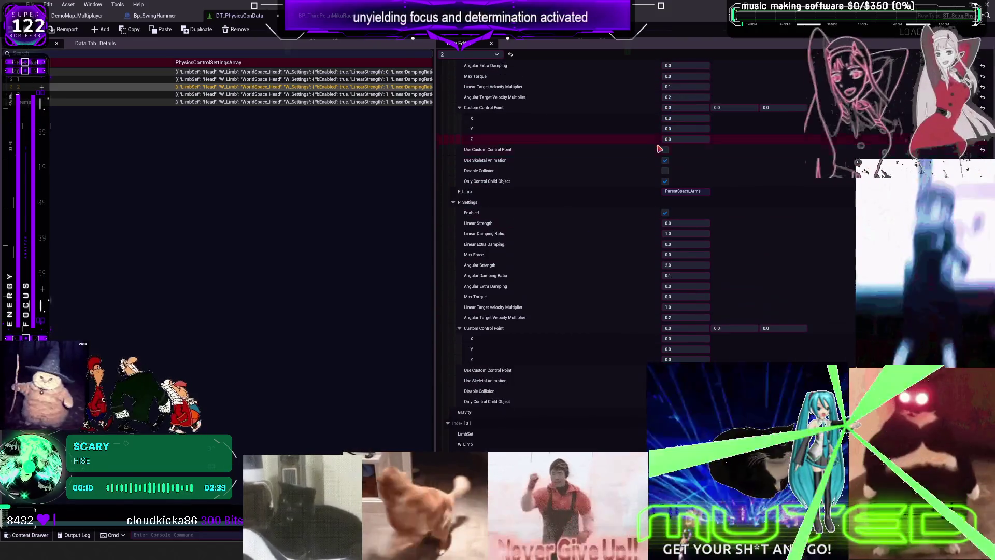
scroll(661, 101, "up", 4)
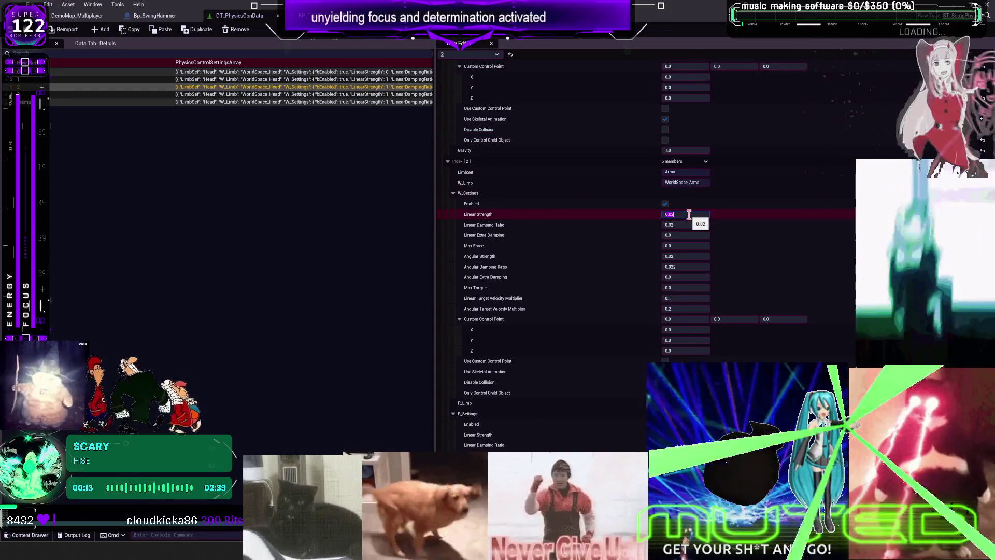
scroll(800, 183, "up", 6)
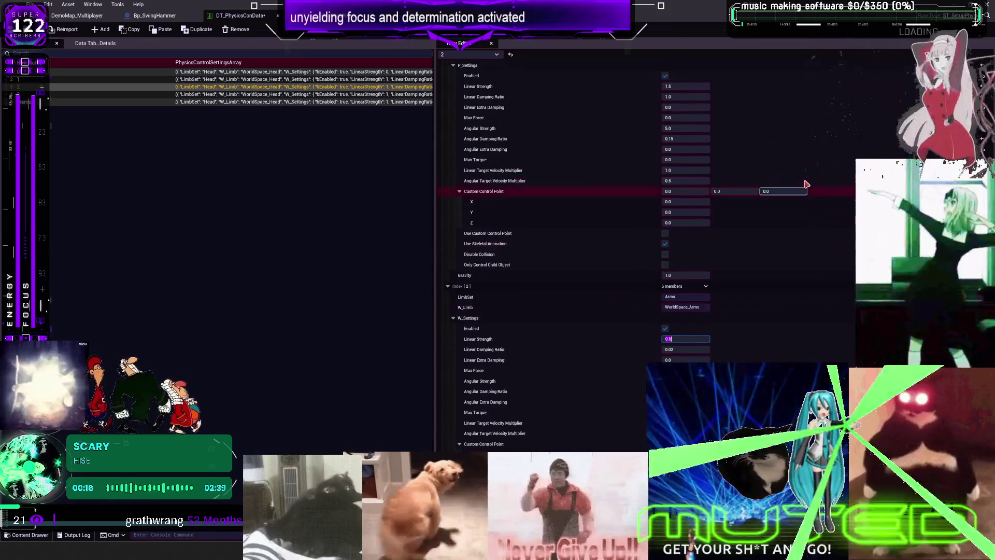
scroll(574, 171, "up", 1)
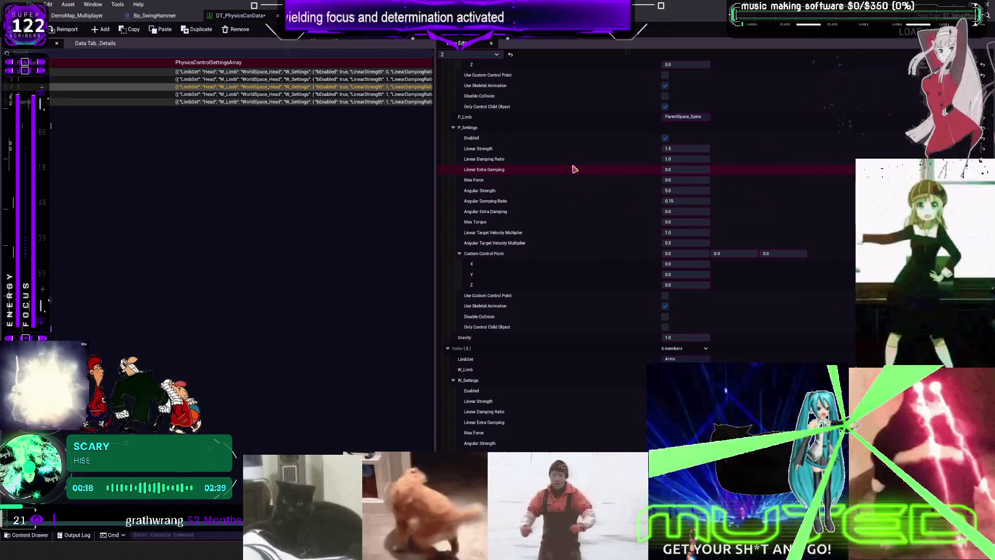
scroll(594, 253, "down", 15)
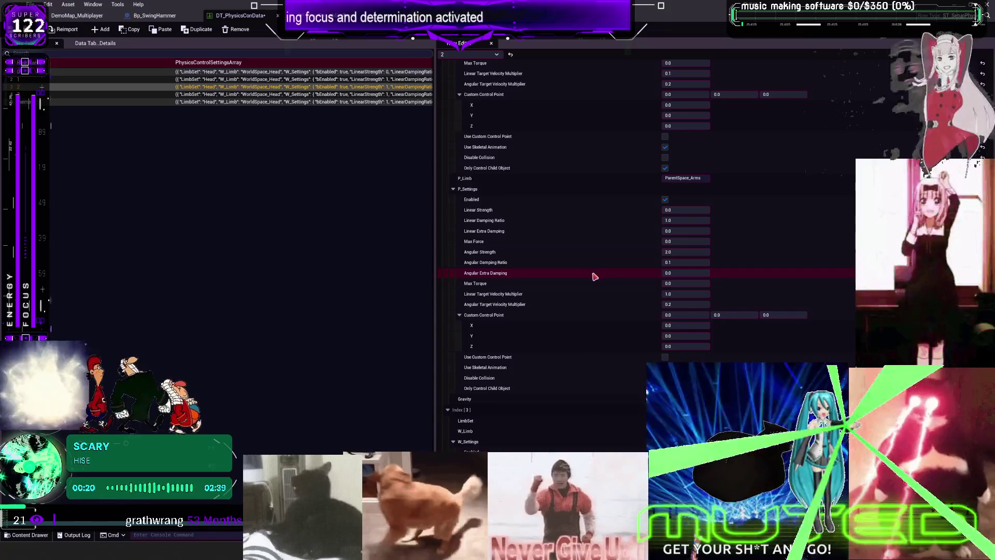
scroll(594, 277, "up", 13)
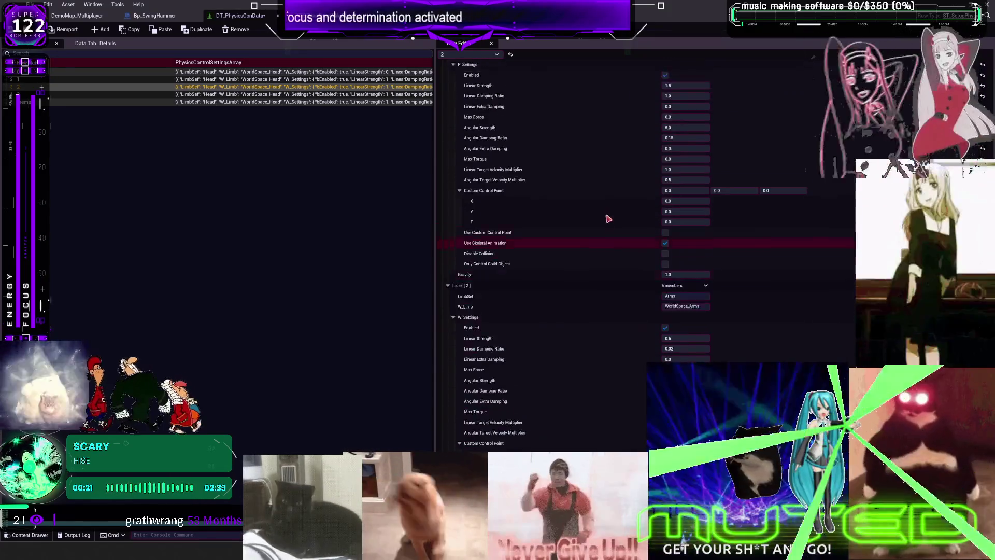
scroll(610, 216, "up", 9)
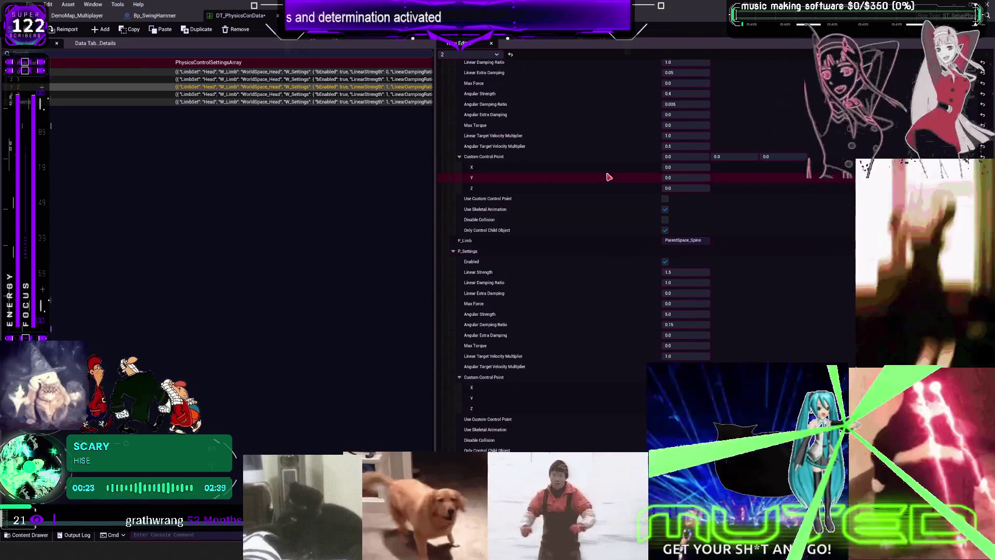
scroll(617, 171, "up", 6)
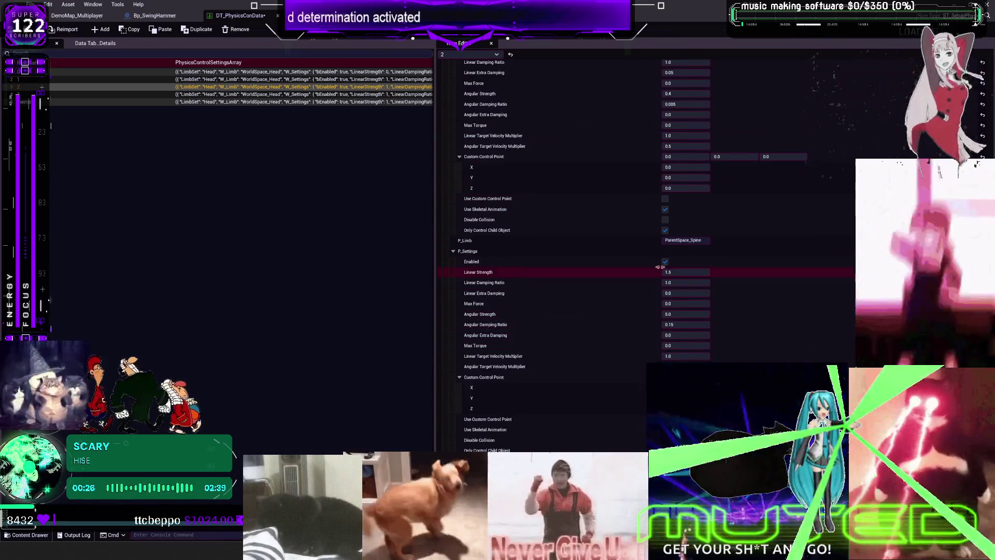
left_click(681, 271)
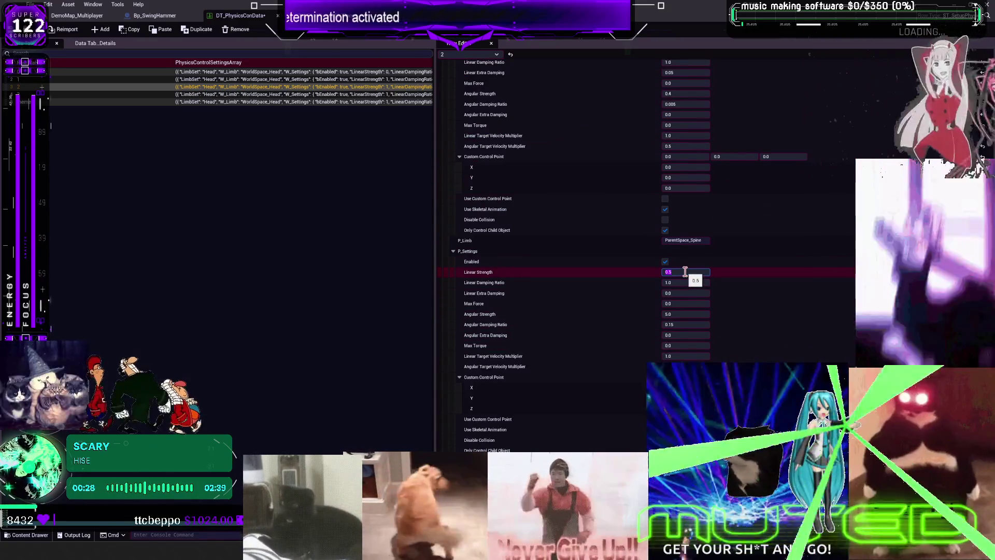
Step: Set the Spine's W_Settings Angular Strength to 0.9 and return to the DemoMap_Multiplayer level
scroll(674, 311, "up", 6)
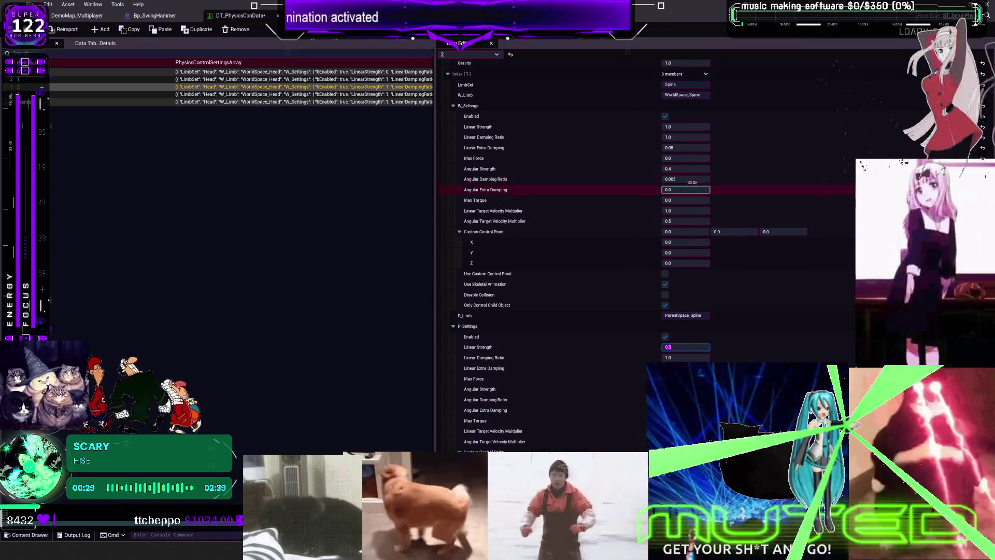
left_click(692, 169)
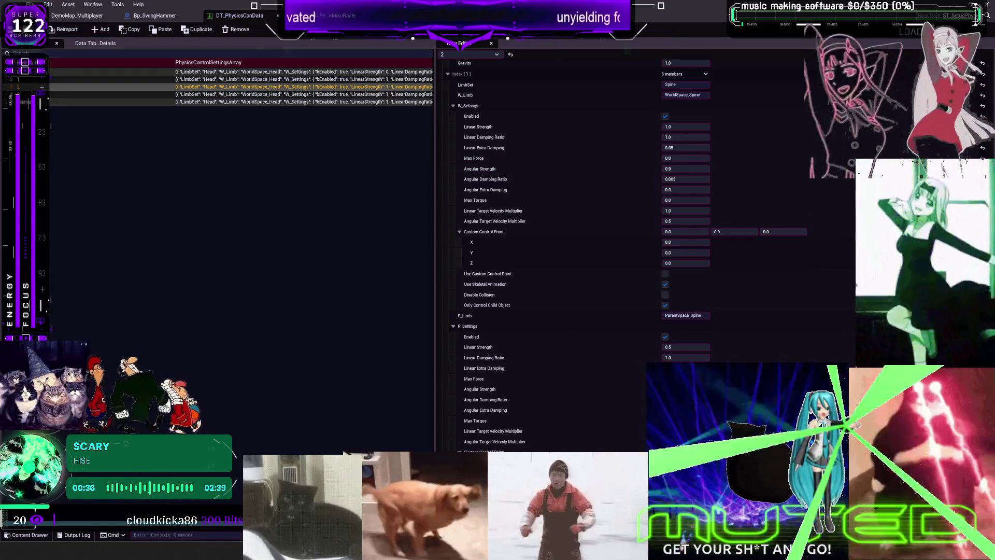
left_click(77, 15)
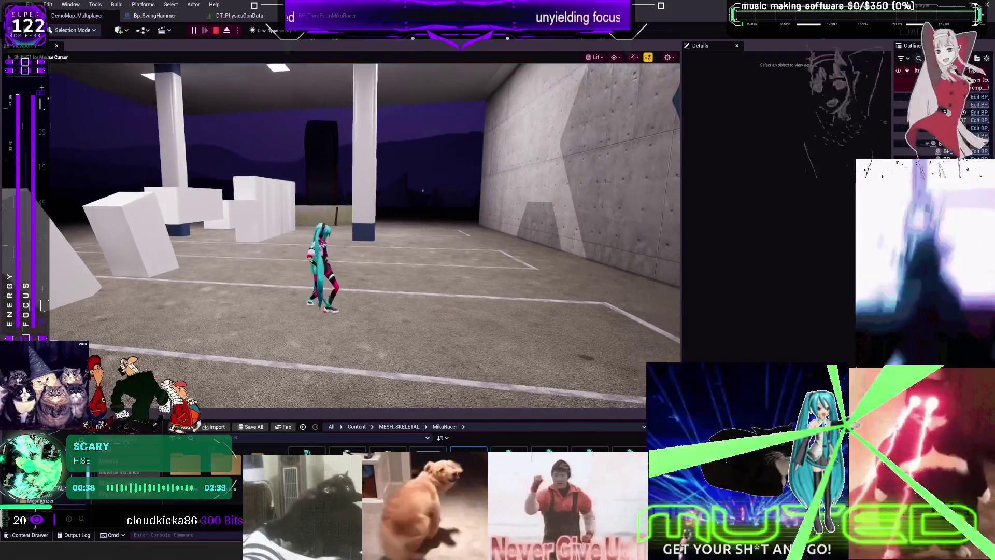